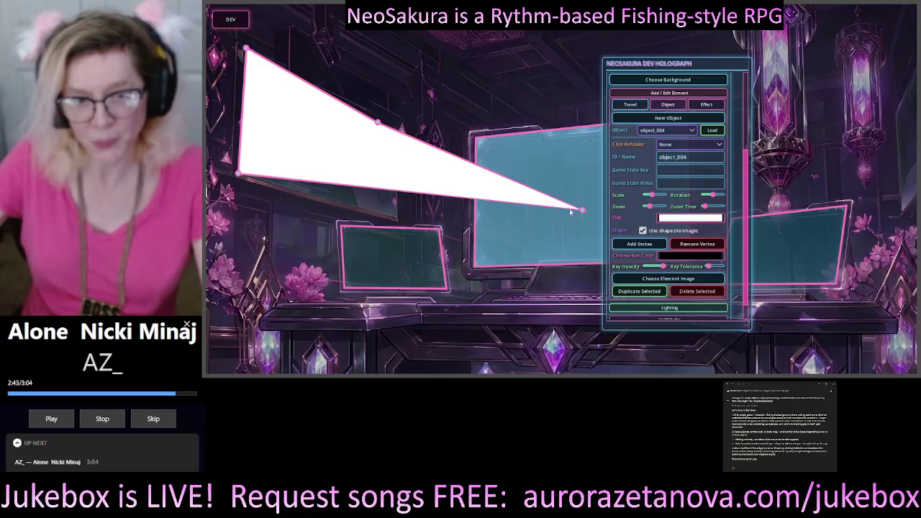
# - Drag object_004's four corner vertices onto the corners of the upper-left monitor screen
pyautogui.moveTo(582, 214); pyautogui.dragTo(397, 220)
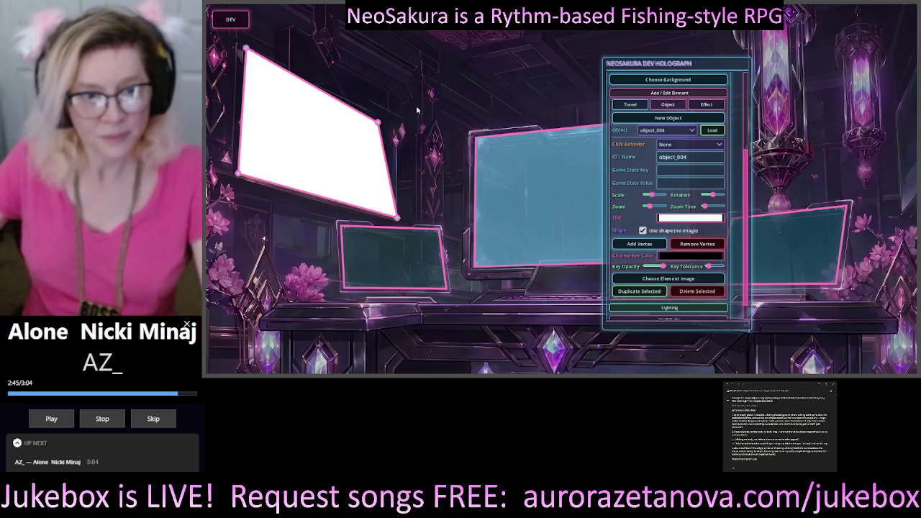
pyautogui.moveTo(378, 123); pyautogui.dragTo(400, 129)
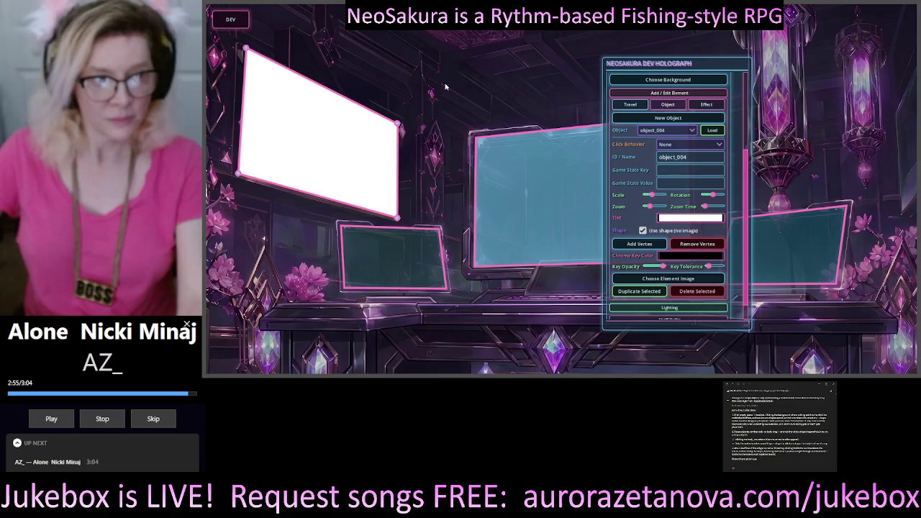
pyautogui.moveTo(246, 49); pyautogui.dragTo(270, 48)
pyautogui.moveTo(238, 174)
pyautogui.mouseDown()
pyautogui.moveTo(261, 177)
pyautogui.moveTo(241, 177)
pyautogui.mouseUp()
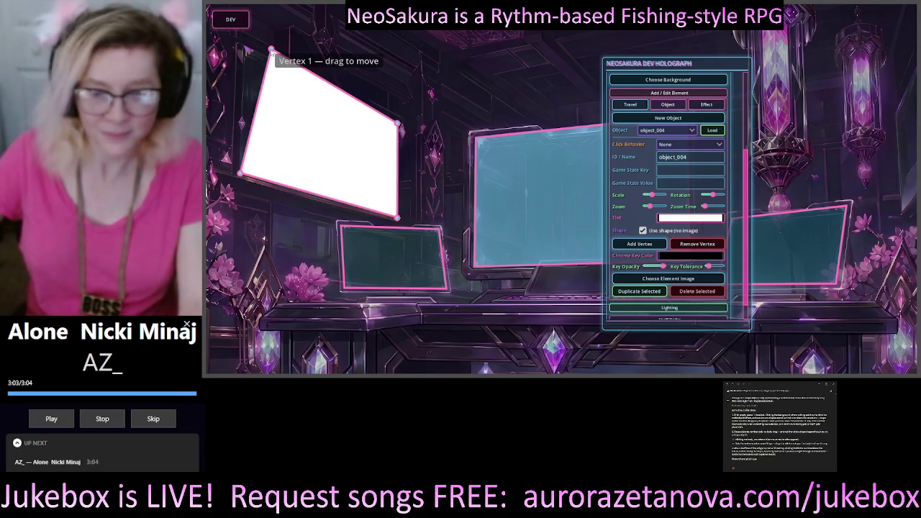
pyautogui.moveTo(271, 52); pyautogui.dragTo(245, 45)
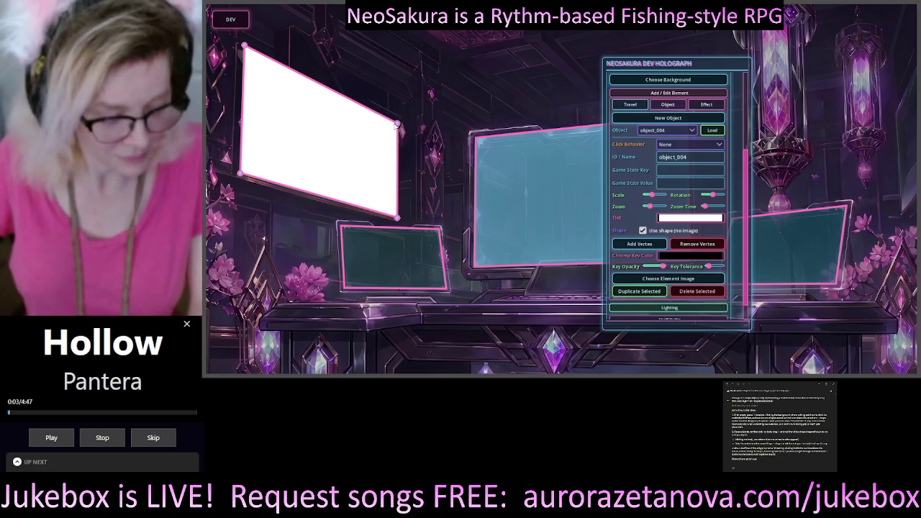
pyautogui.moveTo(401, 125)
pyautogui.mouseDown()
pyautogui.moveTo(372, 129)
pyautogui.moveTo(395, 122)
pyautogui.mouseUp()
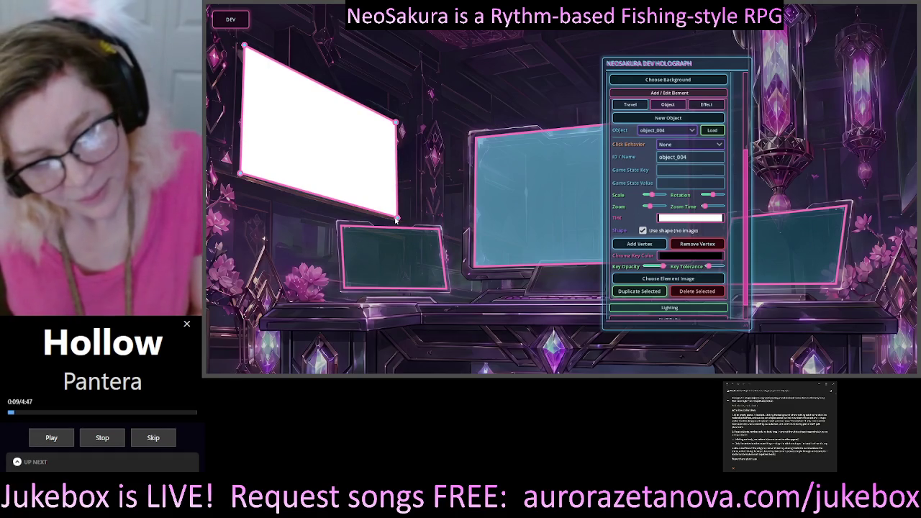
pyautogui.moveTo(395, 218)
pyautogui.mouseDown()
pyautogui.moveTo(395, 208)
pyautogui.moveTo(398, 220)
pyautogui.mouseUp()
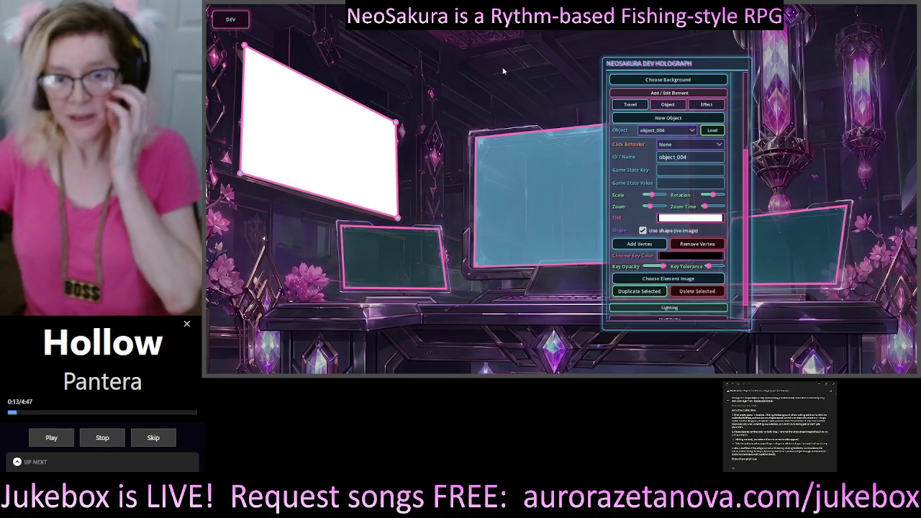
# - Tint object_004 cyan (00ffff) with alpha 30, giving 00ffff1e
pyautogui.click(689, 218)
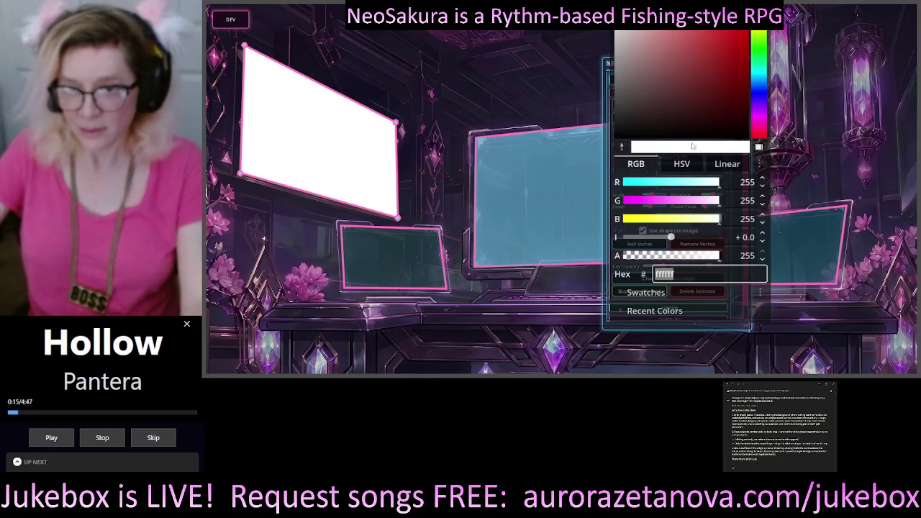
pyautogui.moveTo(644, 184); pyautogui.dragTo(622, 184)
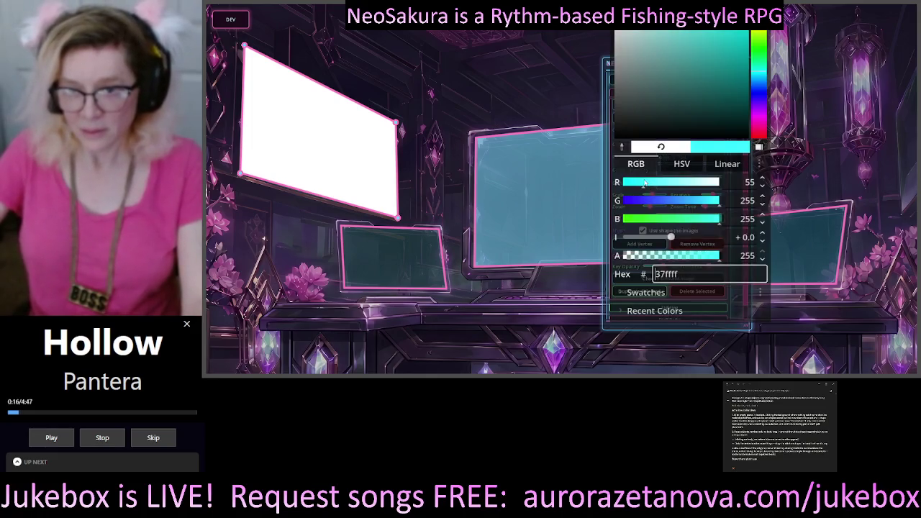
pyautogui.click(633, 257)
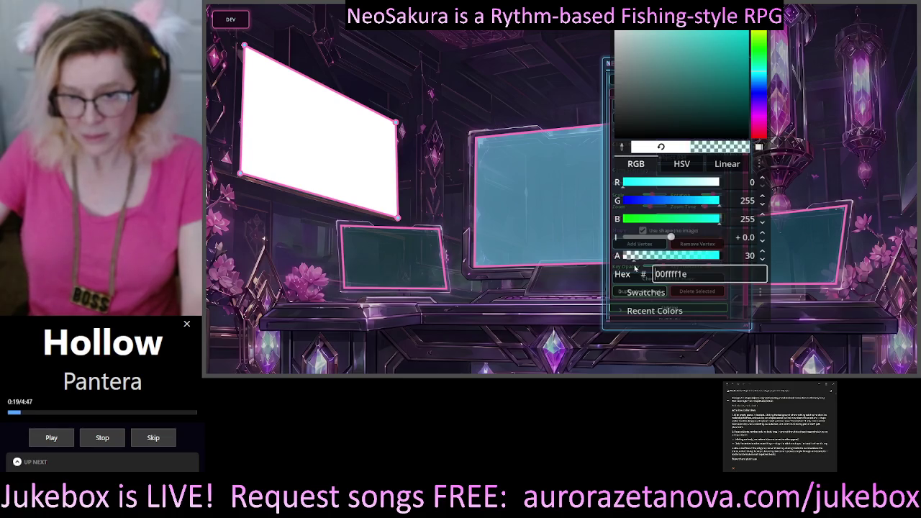
pyautogui.click(803, 190)
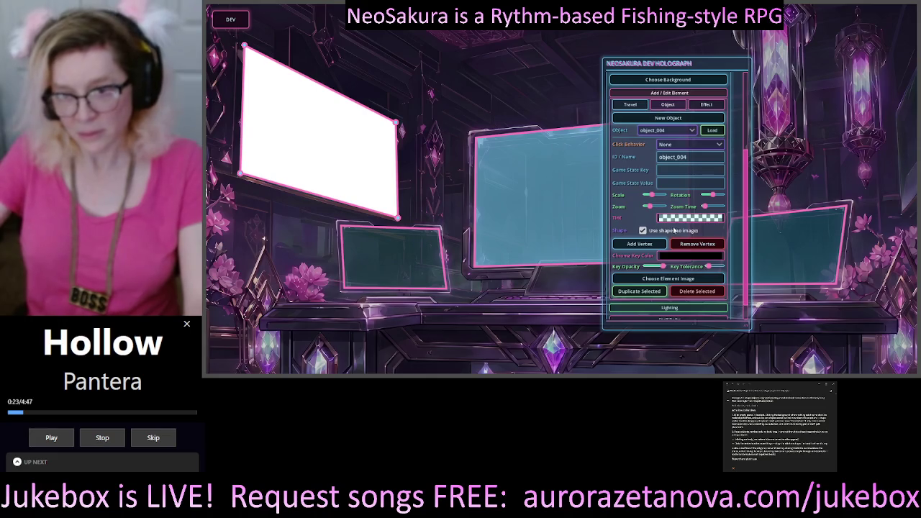
# - Select object_001 in the Object dropdown and move the editor panel off the central monitor
pyautogui.scroll(2, 733, 177)
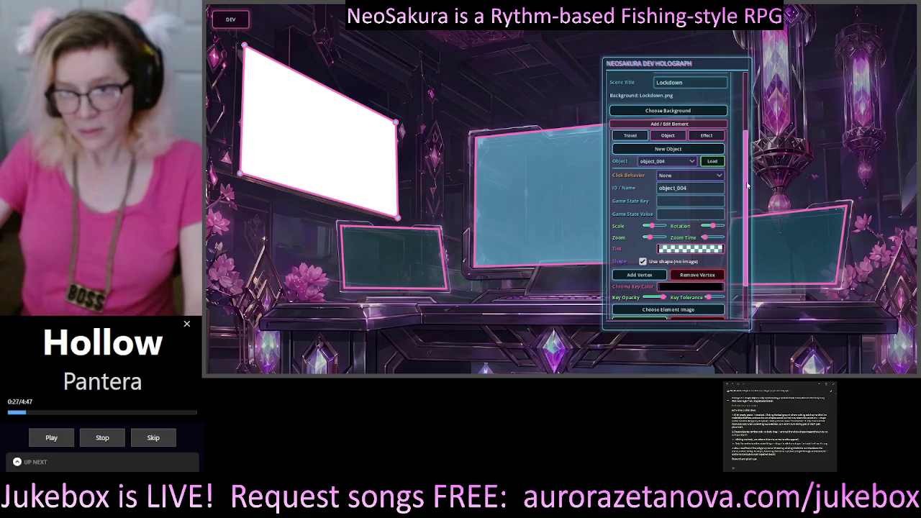
pyautogui.click(492, 193)
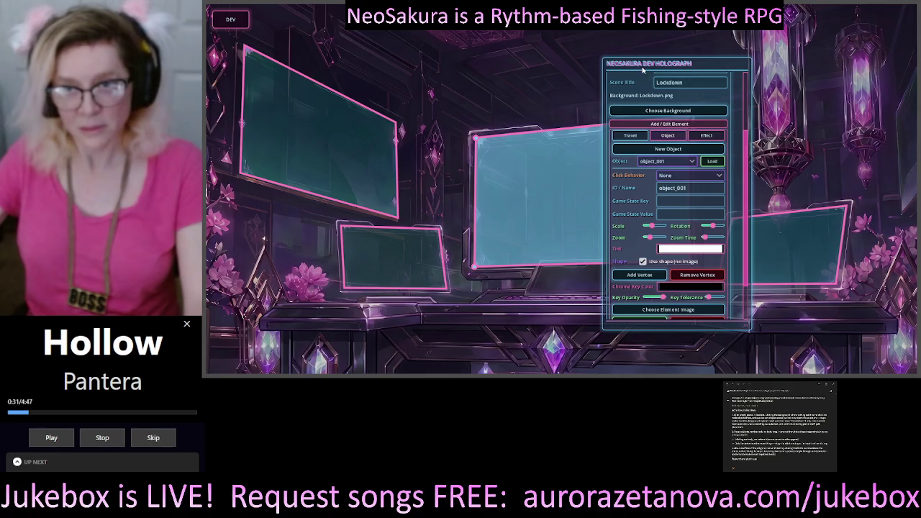
pyautogui.moveTo(643, 68)
pyautogui.mouseDown()
pyautogui.moveTo(755, 134)
pyautogui.moveTo(668, 341)
pyautogui.moveTo(623, 351)
pyautogui.moveTo(396, 36)
pyautogui.moveTo(655, 134)
pyautogui.moveTo(566, 89)
pyautogui.moveTo(277, 72)
pyautogui.moveTo(284, 79)
pyautogui.moveTo(264, 90)
pyautogui.mouseUp()
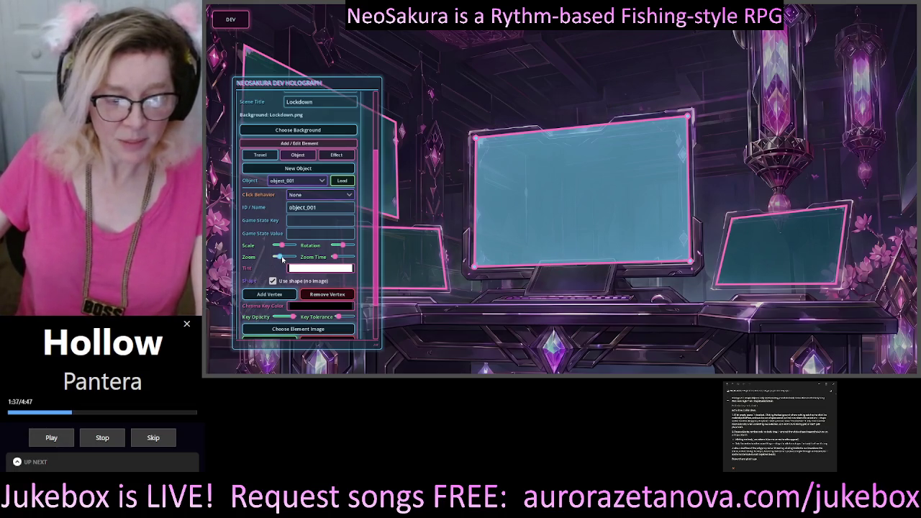
# - Tick 'Use shape (no image)' for object_001 and reposition the editor panel
pyautogui.click(273, 280)
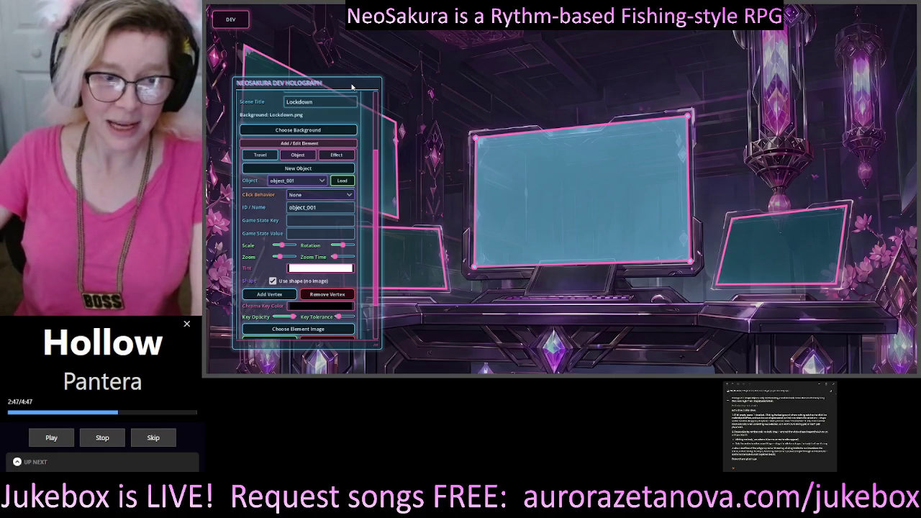
pyautogui.moveTo(352, 87)
pyautogui.mouseDown()
pyautogui.moveTo(474, 82)
pyautogui.moveTo(587, 131)
pyautogui.moveTo(242, 87)
pyautogui.moveTo(401, 154)
pyautogui.moveTo(403, 52)
pyautogui.moveTo(421, 51)
pyautogui.mouseUp()
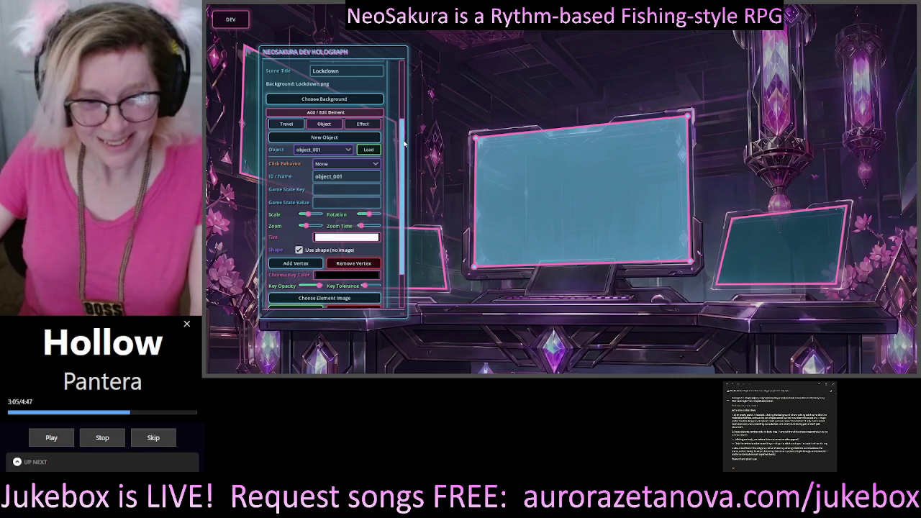
# - Scroll the panel to the top to show Scene ID Lockdown_v1 and Scene Title Lockdown
pyautogui.scroll(1, 404, 140)
pyautogui.moveTo(405, 141)
pyautogui.mouseDown()
pyautogui.moveTo(408, 79)
pyautogui.moveTo(408, 102)
pyautogui.mouseUp()
pyautogui.scroll(3, 409, 103)
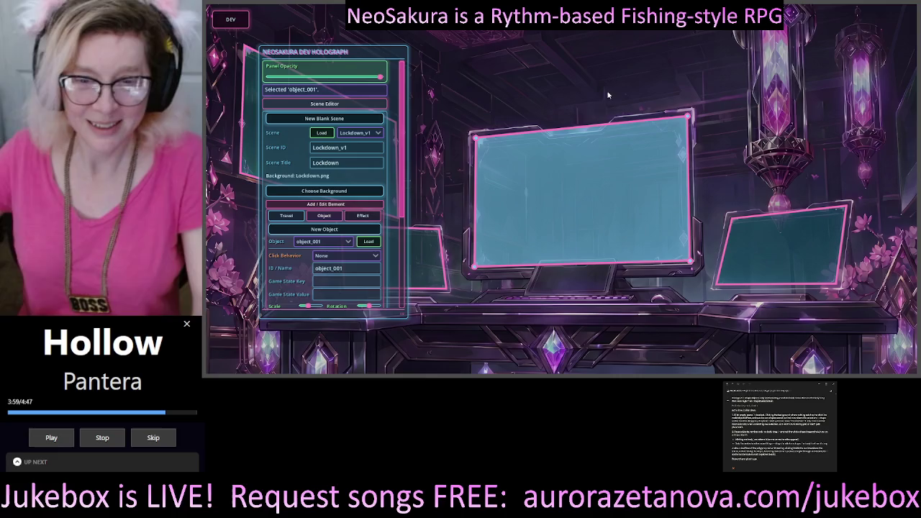
# - Add three vertices to object_001's monitor shape with Add Vertex
pyautogui.moveTo(375, 58)
pyautogui.mouseDown()
pyautogui.moveTo(730, 66)
pyautogui.moveTo(395, 66)
pyautogui.moveTo(338, 88)
pyautogui.moveTo(350, 75)
pyautogui.mouseUp()
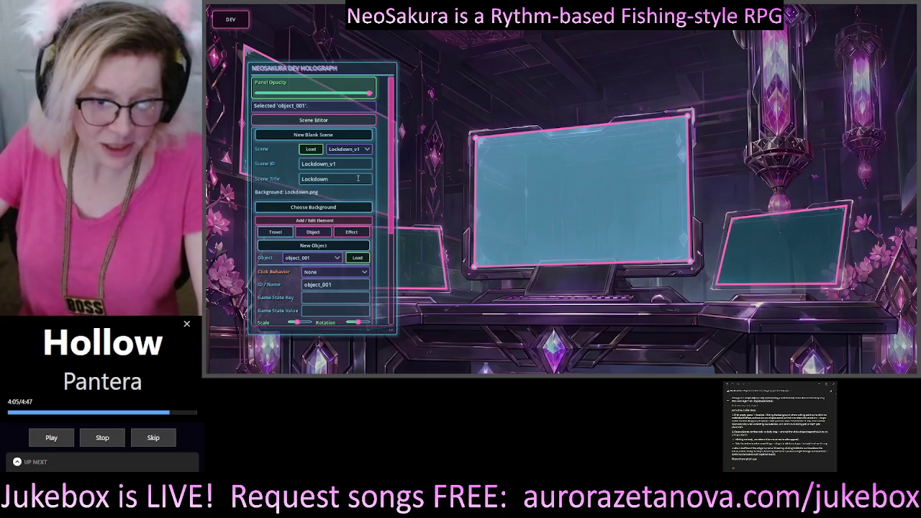
pyautogui.moveTo(390, 160); pyautogui.dragTo(390, 246)
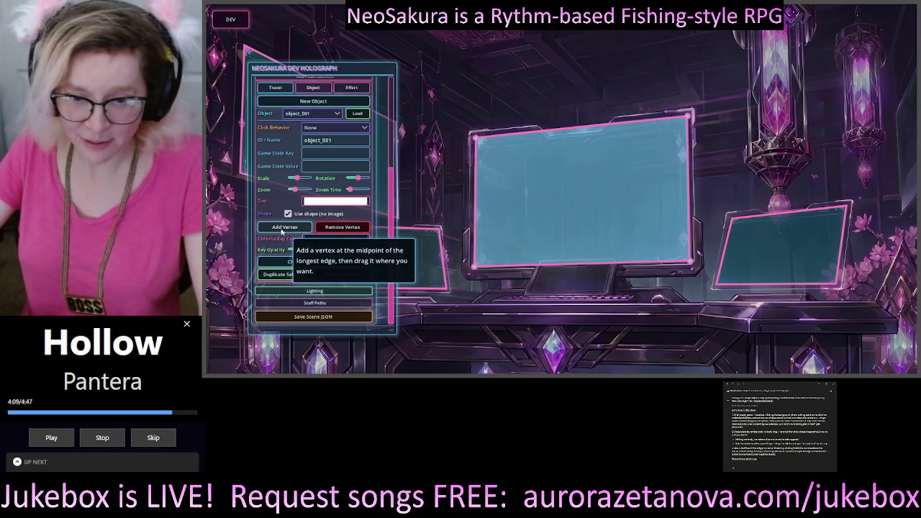
pyautogui.click(281, 229)
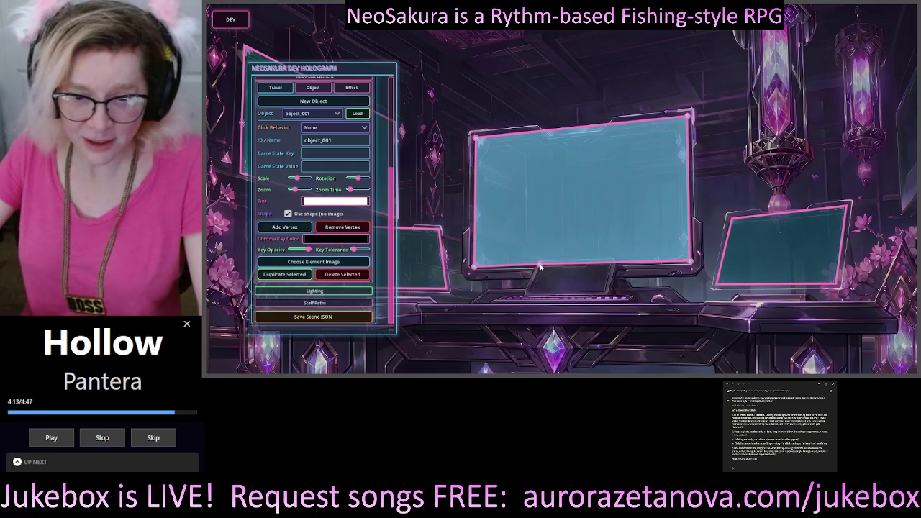
pyautogui.click(289, 230)
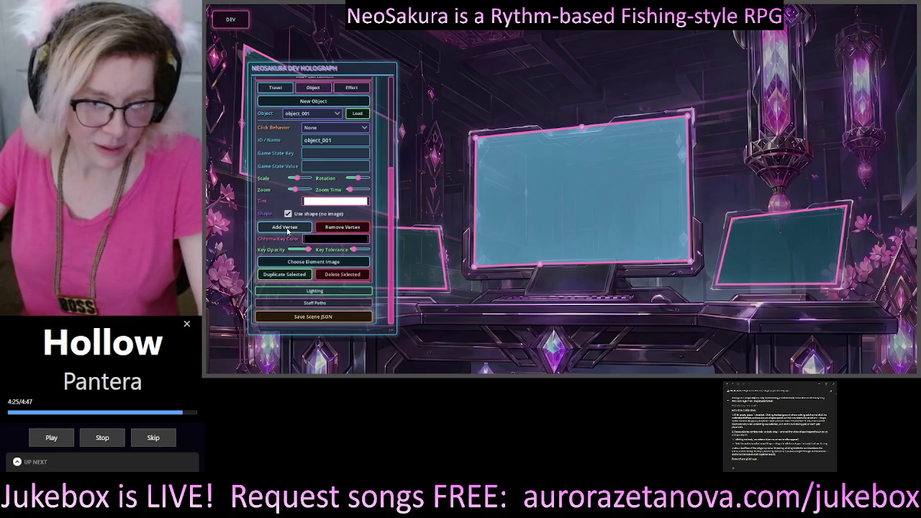
pyautogui.click(279, 231)
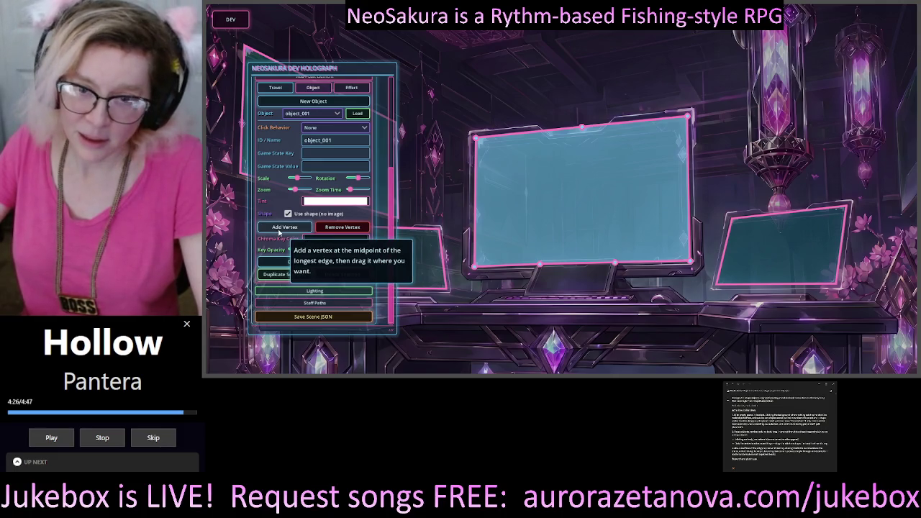
# - Add a fourth vertex, pull the bottom vertices over the stand, and restore the top-right corner
pyautogui.click(278, 231)
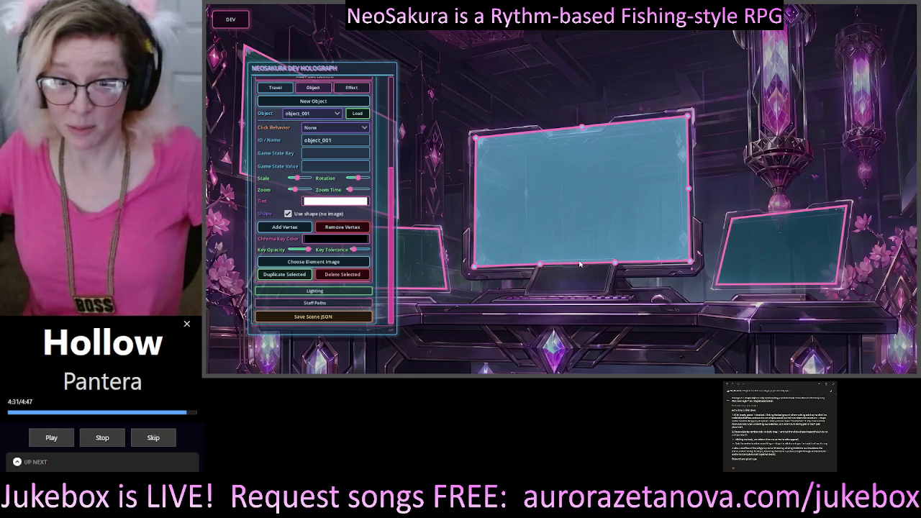
pyautogui.moveTo(615, 265)
pyautogui.mouseDown()
pyautogui.moveTo(545, 277)
pyautogui.moveTo(530, 292)
pyautogui.mouseUp()
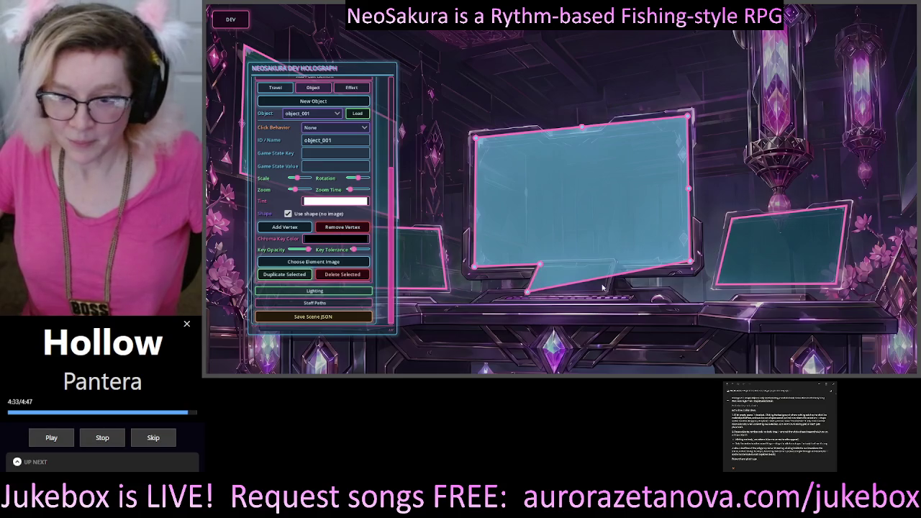
pyautogui.moveTo(695, 265)
pyautogui.mouseDown()
pyautogui.moveTo(569, 294)
pyautogui.moveTo(605, 292)
pyautogui.mouseUp()
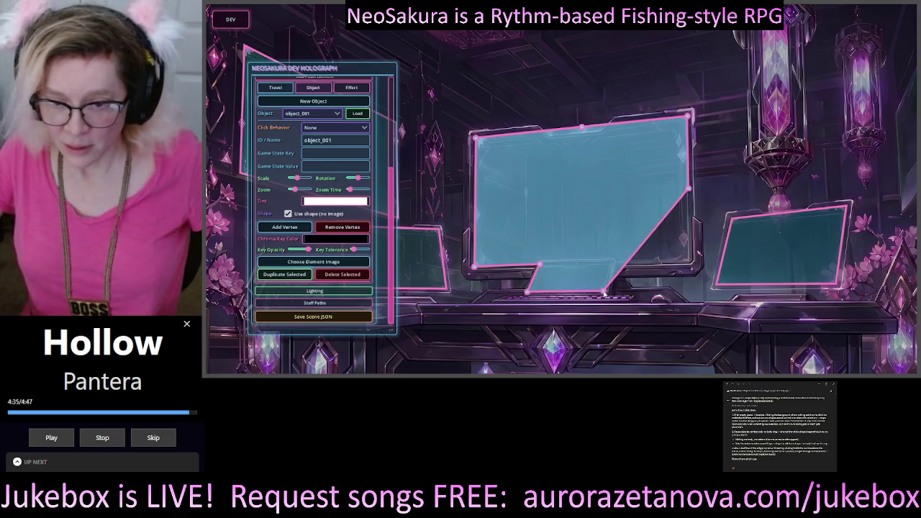
pyautogui.moveTo(693, 191); pyautogui.dragTo(616, 264)
pyautogui.moveTo(689, 115); pyautogui.dragTo(694, 264)
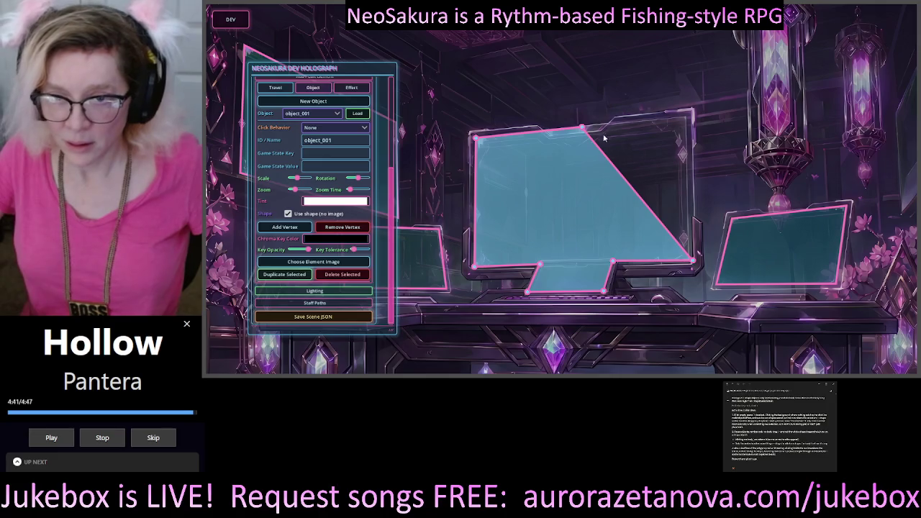
pyautogui.moveTo(581, 127); pyautogui.dragTo(690, 115)
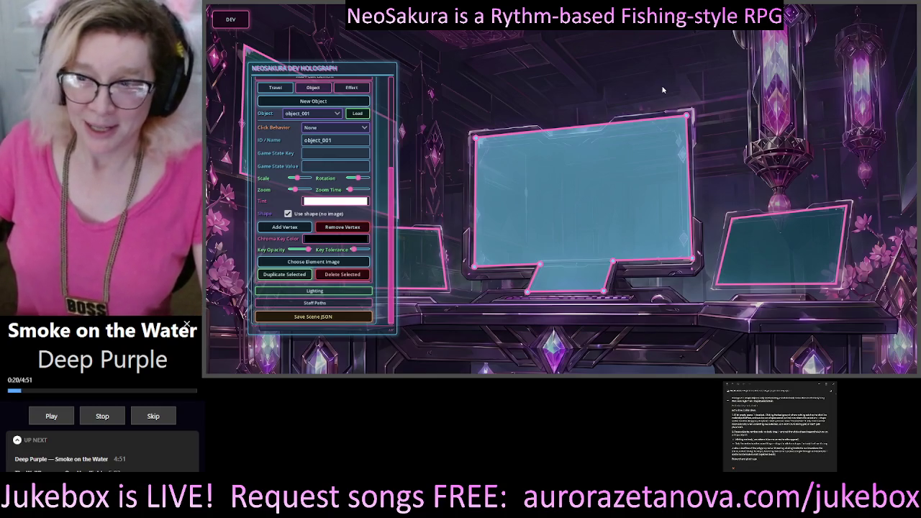
# - Shift the editor panel right to uncover the tinted shape on the scene's left
pyautogui.moveTo(395, 68)
pyautogui.mouseDown()
pyautogui.moveTo(747, 65)
pyautogui.moveTo(409, 64)
pyautogui.moveTo(445, 68)
pyautogui.moveTo(431, 67)
pyautogui.mouseUp()
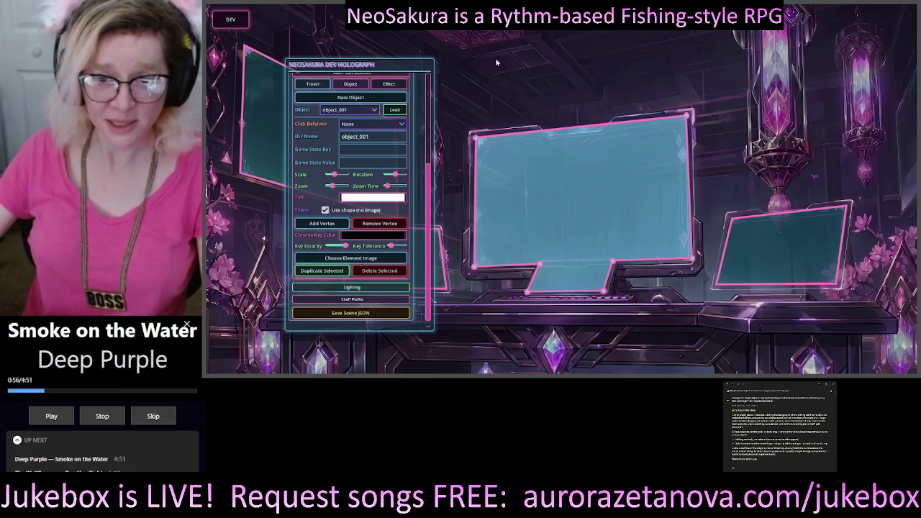
# - Drag the editor panel further right toward the centre of the scene
pyautogui.moveTo(416, 69)
pyautogui.mouseDown()
pyautogui.moveTo(792, 54)
pyautogui.moveTo(559, 42)
pyautogui.moveTo(376, 68)
pyautogui.moveTo(477, 72)
pyautogui.moveTo(474, 82)
pyautogui.mouseUp()
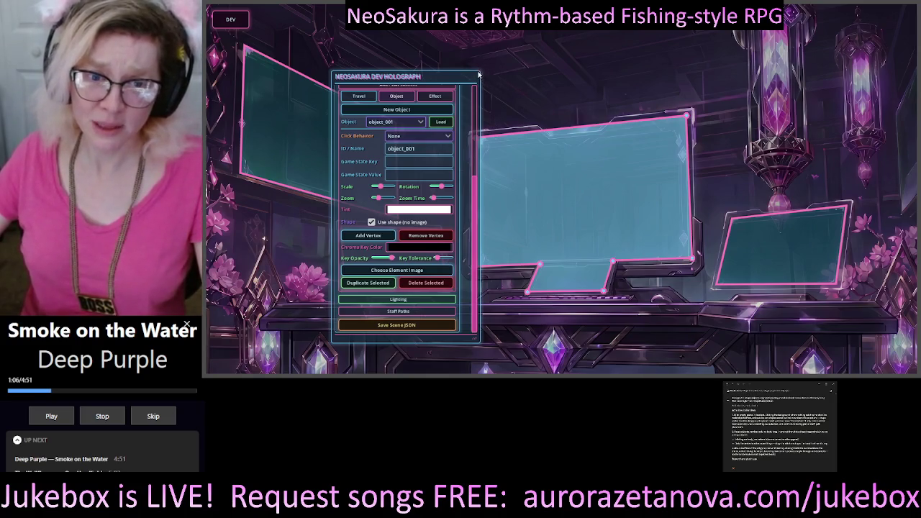
pyautogui.moveTo(485, 67)
pyautogui.mouseDown()
pyautogui.moveTo(556, 49)
pyautogui.moveTo(472, 72)
pyautogui.moveTo(432, 70)
pyautogui.moveTo(454, 75)
pyautogui.mouseUp()
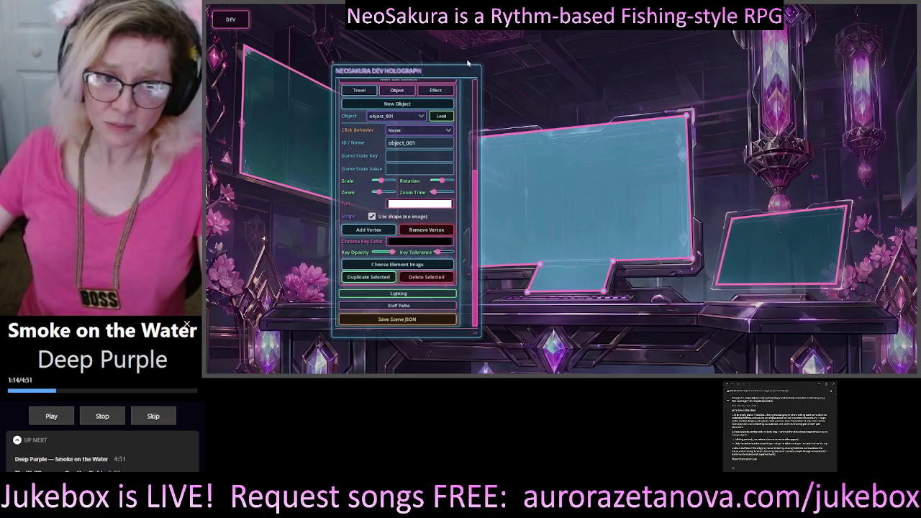
# - Move the editor panel around and drop it near the centre over the main monitor
pyautogui.moveTo(463, 73); pyautogui.dragTo(411, 77)
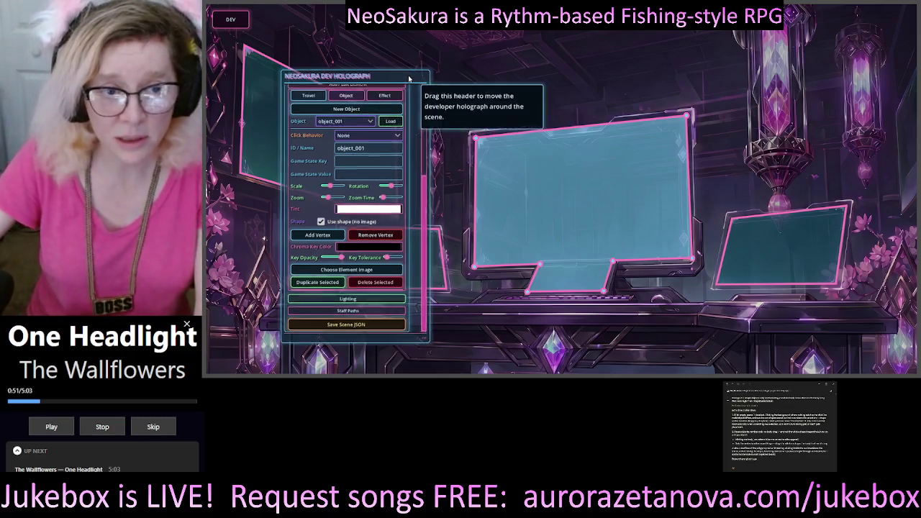
pyautogui.moveTo(409, 74)
pyautogui.mouseDown()
pyautogui.moveTo(340, 189)
pyautogui.moveTo(303, 216)
pyautogui.mouseUp()
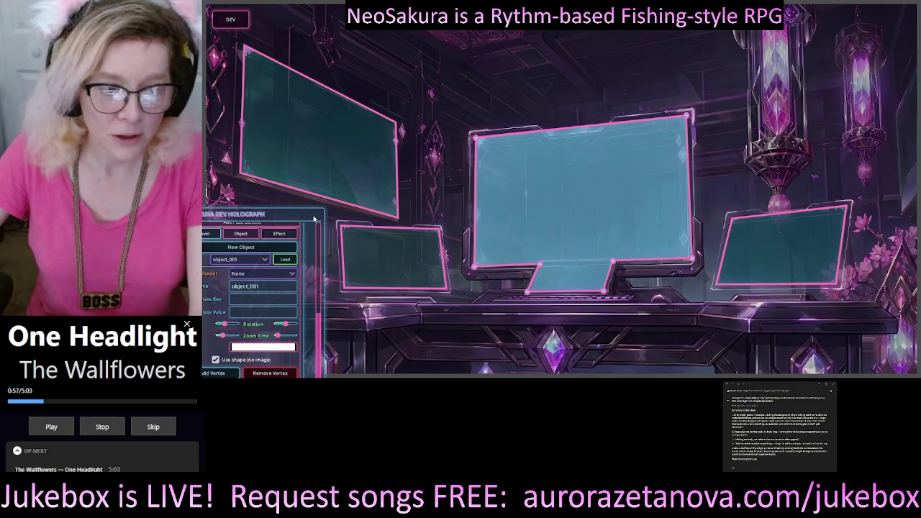
pyautogui.moveTo(317, 216)
pyautogui.mouseDown()
pyautogui.moveTo(521, 104)
pyautogui.moveTo(434, 79)
pyautogui.moveTo(375, 120)
pyautogui.moveTo(287, 236)
pyautogui.mouseUp()
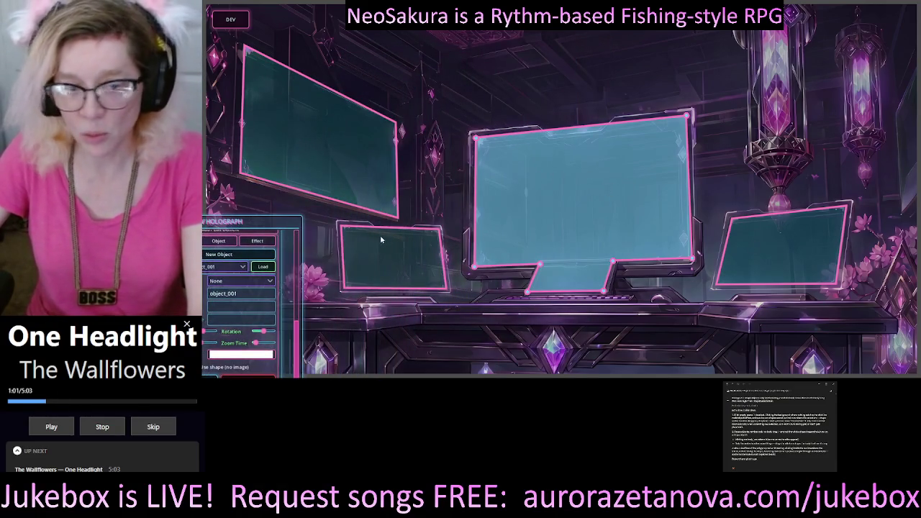
pyautogui.moveTo(287, 229)
pyautogui.mouseDown()
pyautogui.moveTo(455, 152)
pyautogui.moveTo(465, 102)
pyautogui.mouseUp()
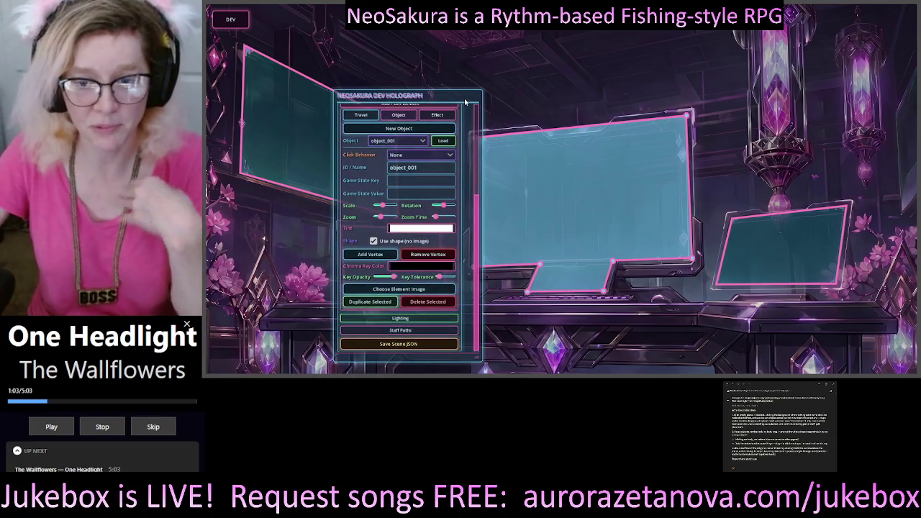
pyautogui.click(234, 24)
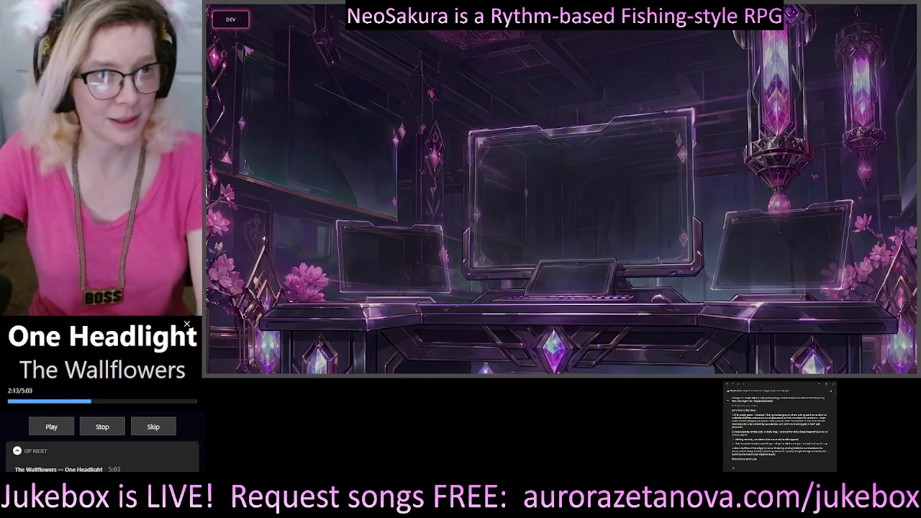
# - Show the Dev Holograph with object_001's cyan overlays and place the panel beside the central monitor
pyautogui.click(232, 19)
pyautogui.scroll(-1, 448, 68)
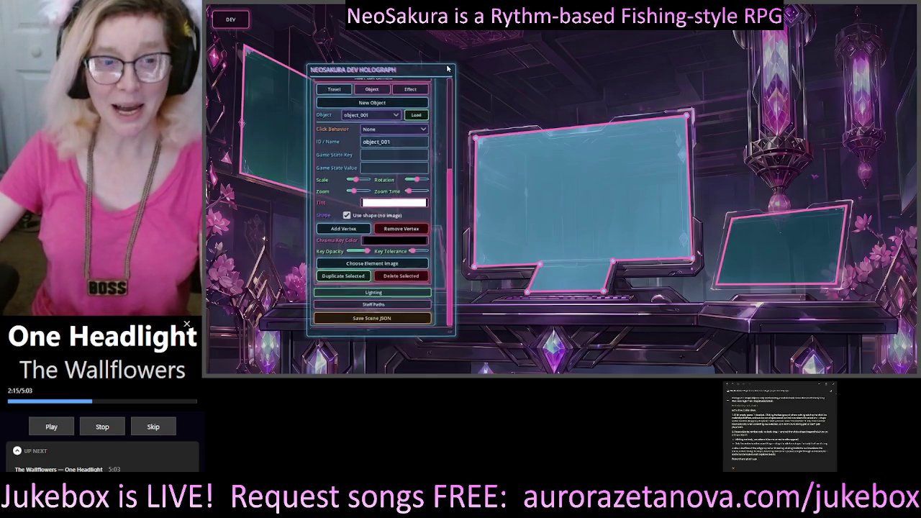
pyautogui.moveTo(447, 69)
pyautogui.mouseDown()
pyautogui.moveTo(372, 359)
pyautogui.moveTo(452, 79)
pyautogui.moveTo(382, 311)
pyautogui.moveTo(331, 293)
pyautogui.moveTo(343, 285)
pyautogui.mouseUp()
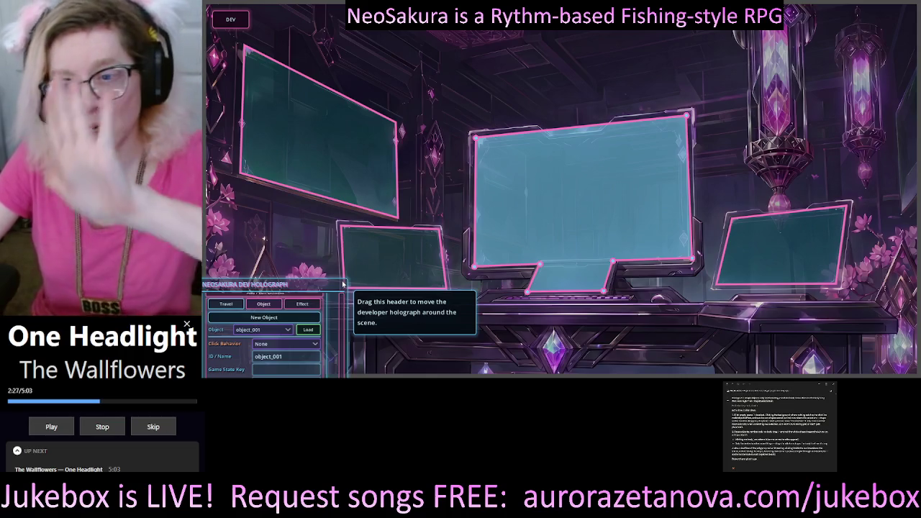
pyautogui.moveTo(343, 284)
pyautogui.mouseDown()
pyautogui.moveTo(394, 160)
pyautogui.moveTo(461, 51)
pyautogui.moveTo(421, 95)
pyautogui.moveTo(388, 112)
pyautogui.moveTo(397, 102)
pyautogui.moveTo(401, 111)
pyautogui.mouseUp()
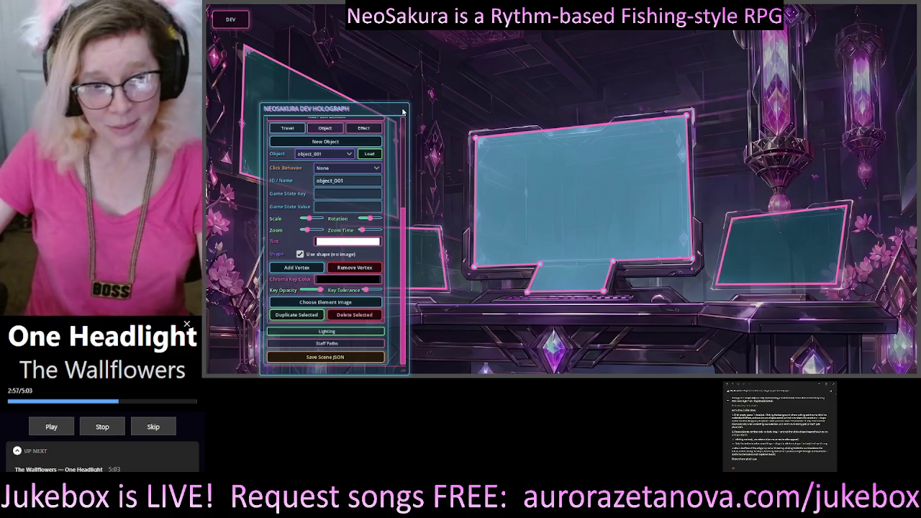
pyautogui.moveTo(404, 109)
pyautogui.mouseDown()
pyautogui.moveTo(422, 84)
pyautogui.moveTo(416, 45)
pyautogui.mouseUp()
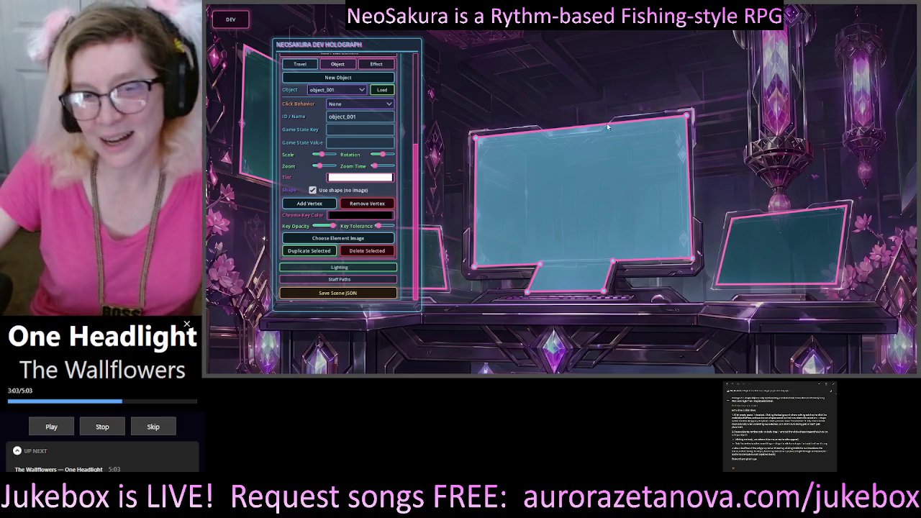
pyautogui.moveTo(418, 48)
pyautogui.mouseDown()
pyautogui.moveTo(443, 38)
pyautogui.moveTo(410, 40)
pyautogui.mouseUp()
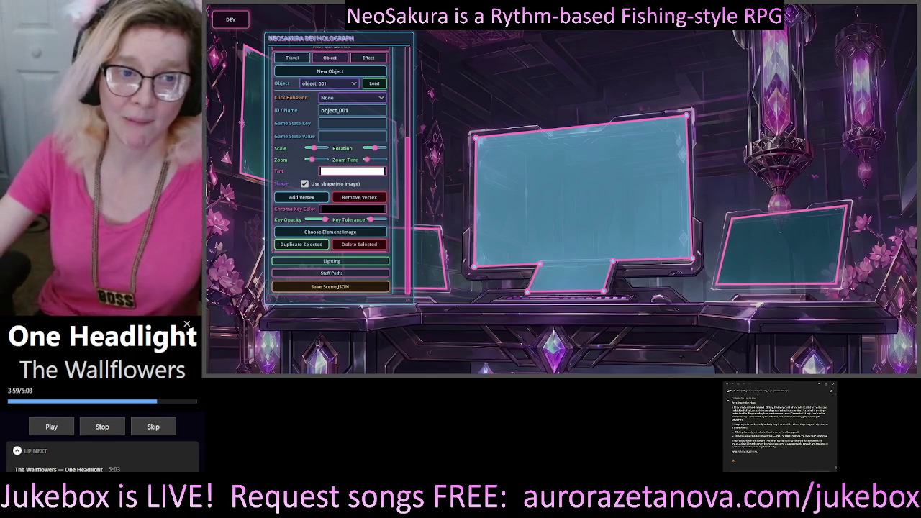
pyautogui.moveTo(406, 43)
pyautogui.mouseDown()
pyautogui.moveTo(373, 99)
pyautogui.moveTo(440, 90)
pyautogui.moveTo(390, 60)
pyautogui.moveTo(425, 96)
pyautogui.moveTo(377, 104)
pyautogui.mouseUp()
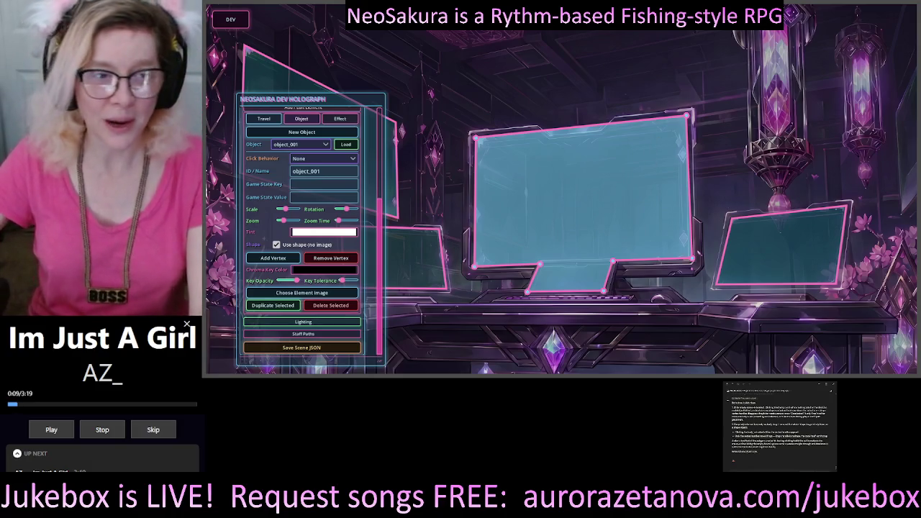
pyautogui.moveTo(380, 100)
pyautogui.mouseDown()
pyautogui.moveTo(633, 80)
pyautogui.moveTo(454, 72)
pyautogui.moveTo(291, 137)
pyautogui.moveTo(383, 90)
pyautogui.mouseUp()
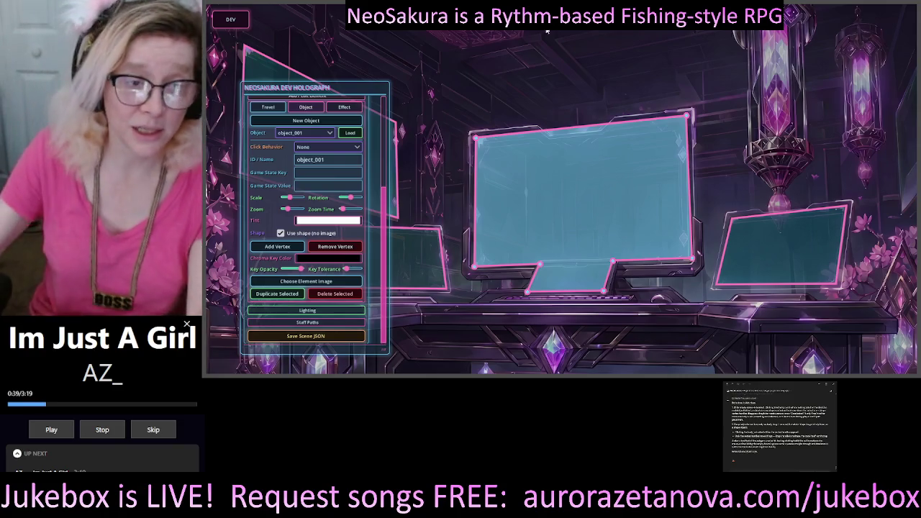
pyautogui.moveTo(387, 89)
pyautogui.mouseDown()
pyautogui.moveTo(565, 46)
pyautogui.moveTo(652, 50)
pyautogui.moveTo(644, 72)
pyautogui.moveTo(778, 86)
pyautogui.moveTo(354, 102)
pyautogui.moveTo(332, 112)
pyautogui.mouseUp()
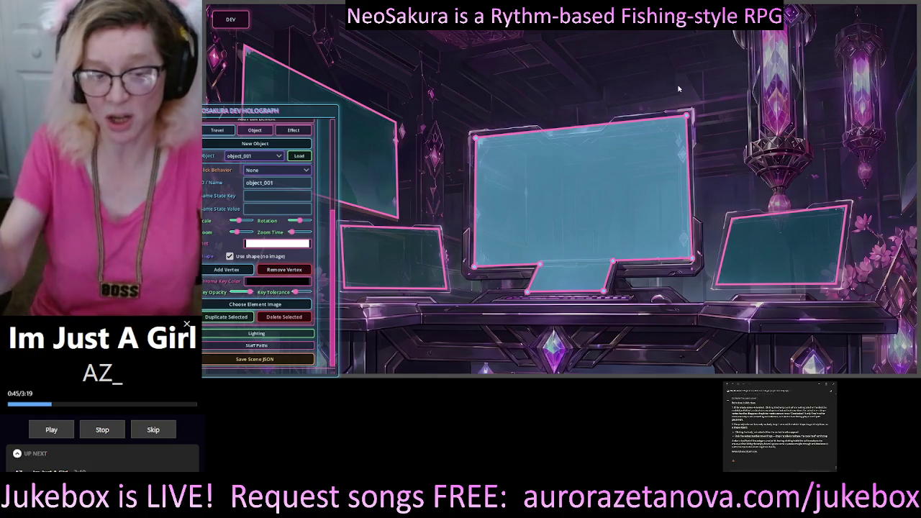
pyautogui.moveTo(337, 113); pyautogui.dragTo(406, 43)
pyautogui.scroll(5, 414, 79)
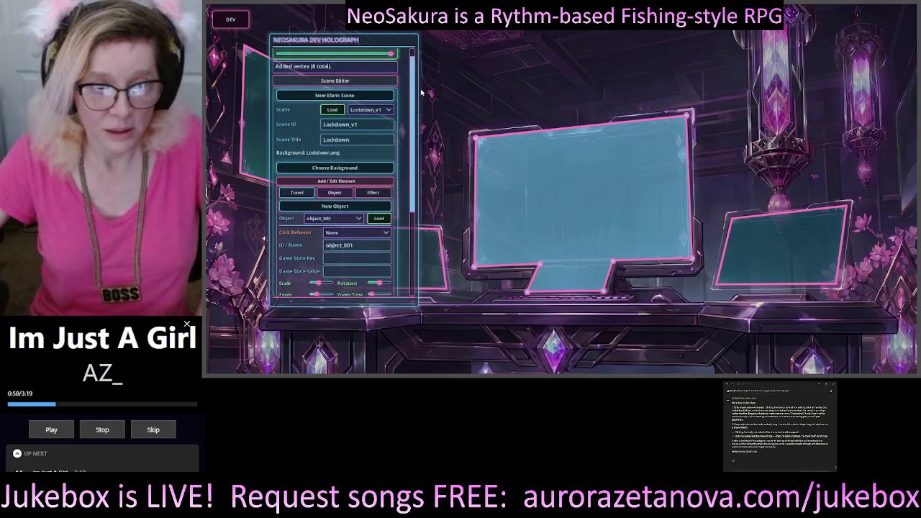
pyautogui.moveTo(422, 101); pyautogui.dragTo(423, 208)
pyautogui.scroll(3, 406, 180)
pyautogui.scroll(-3, 407, 180)
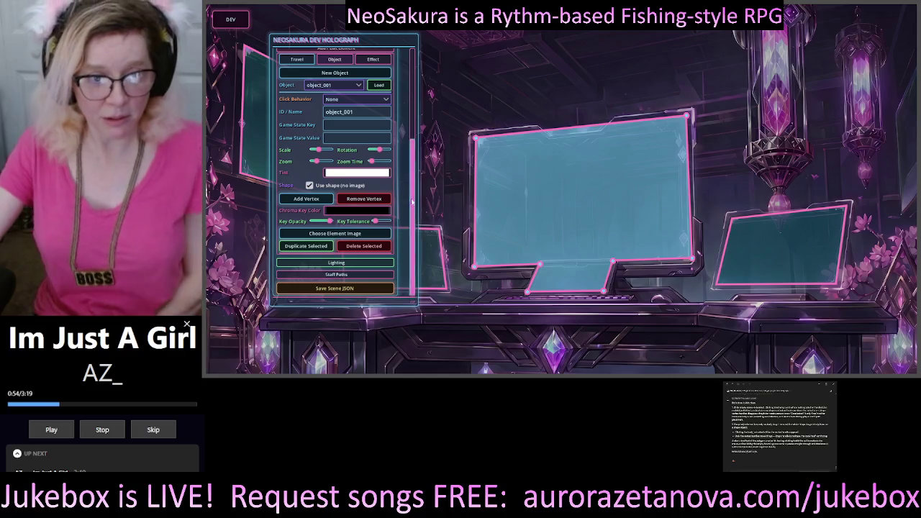
pyautogui.moveTo(364, 40)
pyautogui.mouseDown()
pyautogui.moveTo(334, 44)
pyautogui.moveTo(300, 94)
pyautogui.mouseUp()
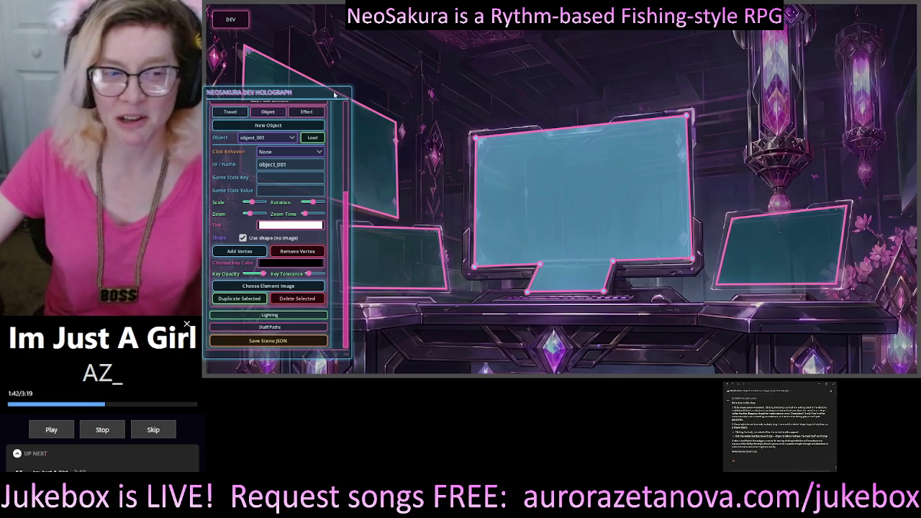
pyautogui.moveTo(335, 94); pyautogui.dragTo(374, 87)
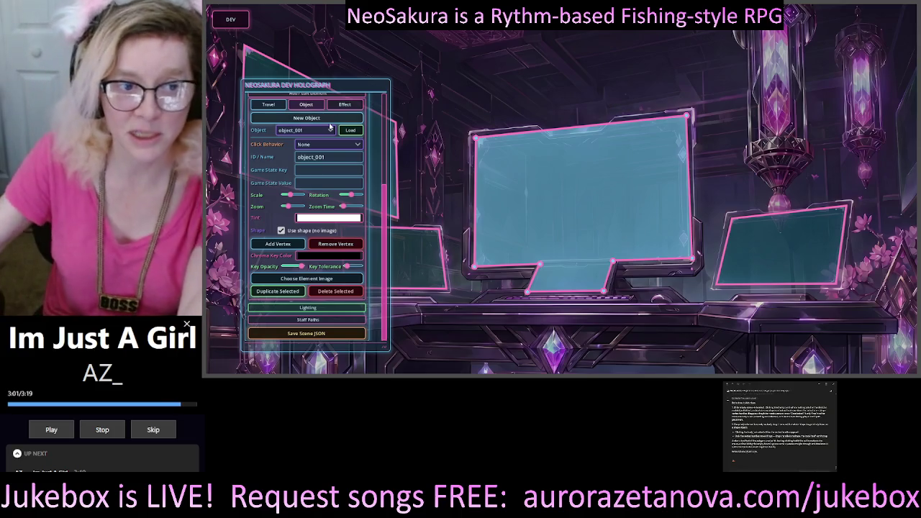
pyautogui.moveTo(346, 85)
pyautogui.mouseDown()
pyautogui.moveTo(419, 49)
pyautogui.moveTo(384, 44)
pyautogui.mouseUp()
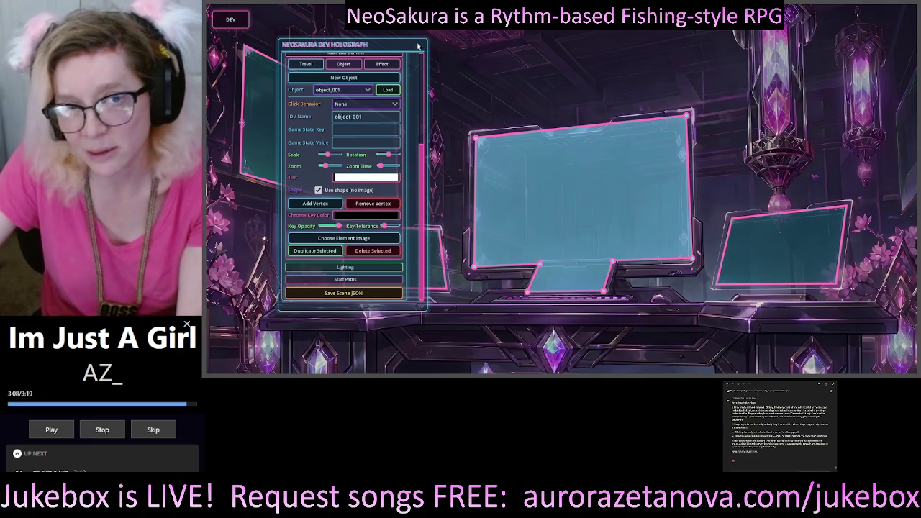
pyautogui.moveTo(395, 52); pyautogui.dragTo(358, 95)
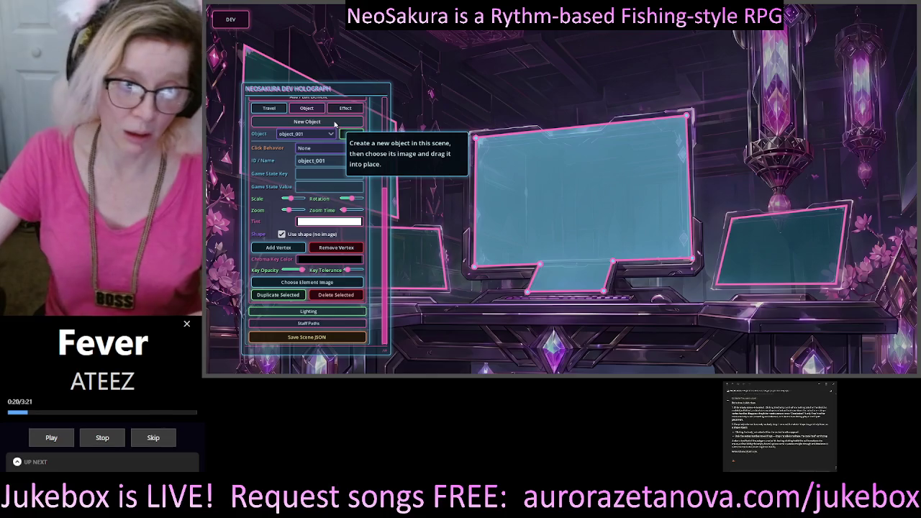
# - Add a new polygon shape, object_005, and pull its corners down toward the keyboard
pyautogui.click(335, 124)
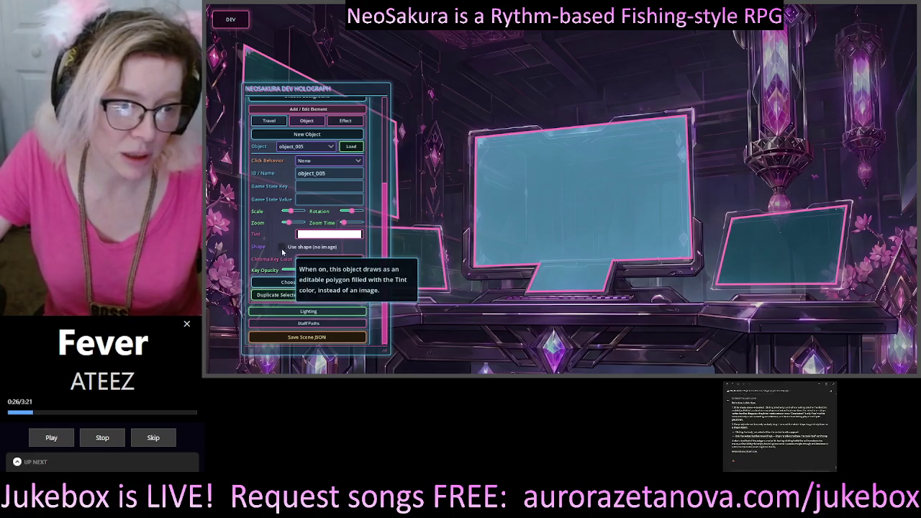
pyautogui.click(282, 248)
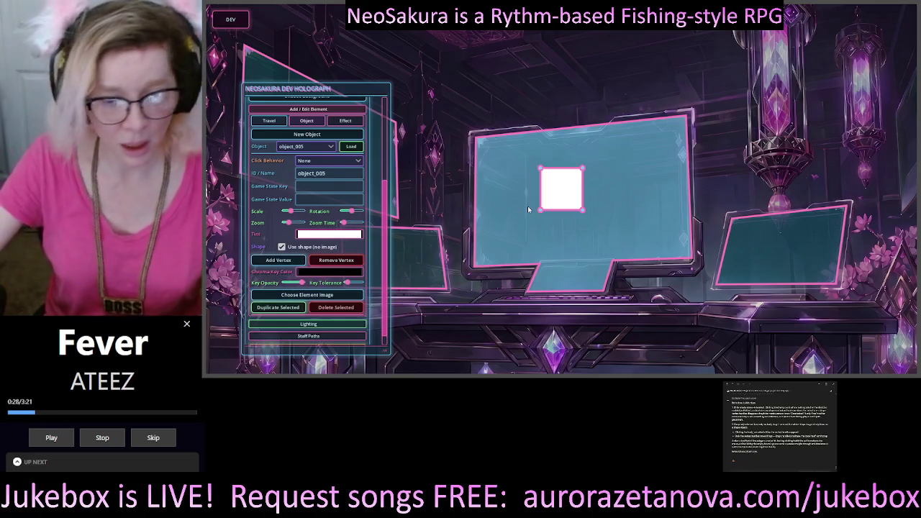
pyautogui.moveTo(541, 210)
pyautogui.mouseDown()
pyautogui.moveTo(514, 285)
pyautogui.moveTo(496, 303)
pyautogui.mouseUp()
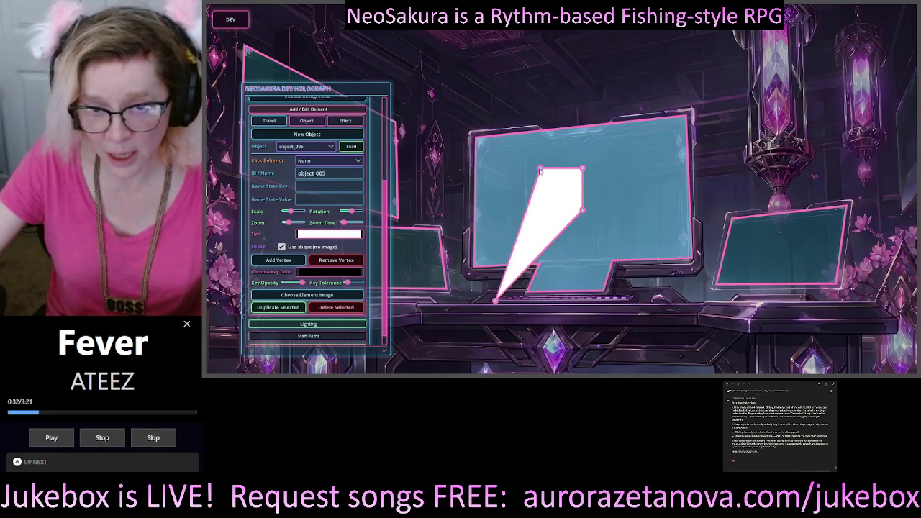
pyautogui.moveTo(540, 171); pyautogui.dragTo(583, 168)
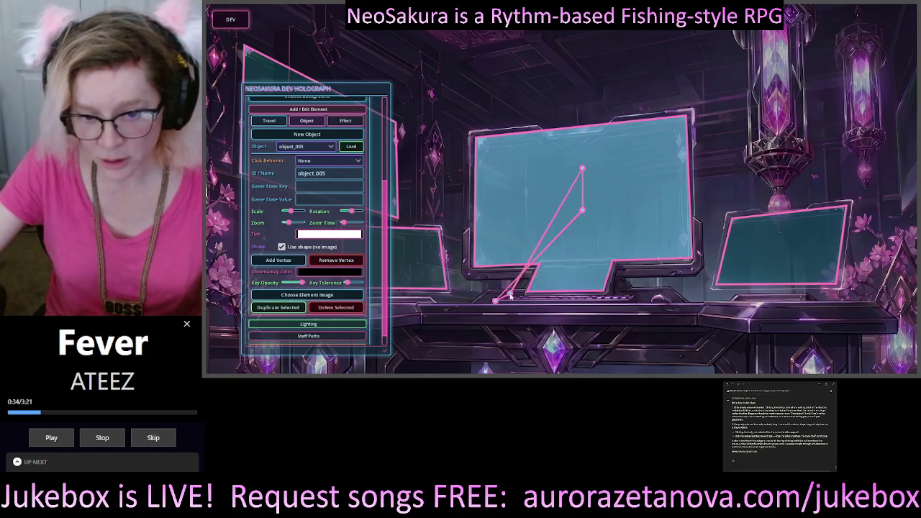
pyautogui.moveTo(583, 169)
pyautogui.mouseDown()
pyautogui.moveTo(608, 270)
pyautogui.moveTo(619, 291)
pyautogui.moveTo(633, 293)
pyautogui.mouseUp()
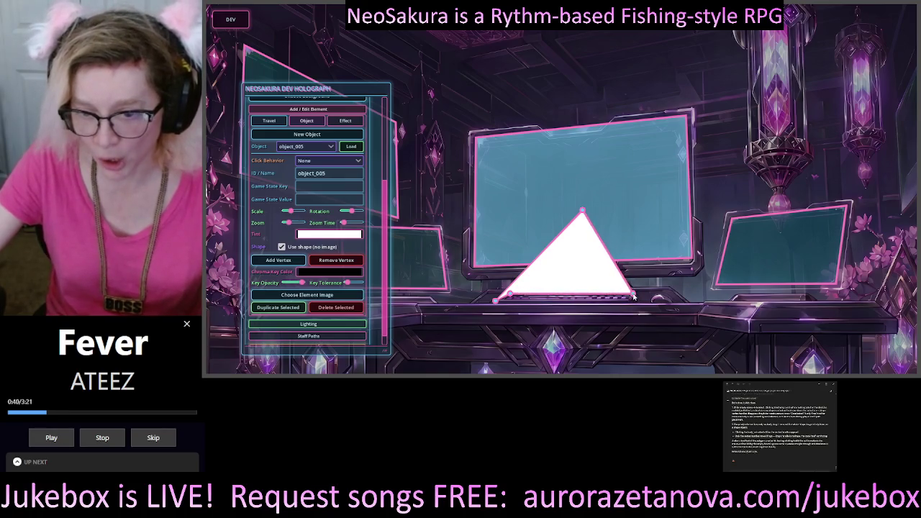
# - Flatten object_005 into a thin bar and fit its corners to the keyboard's edges
pyautogui.moveTo(584, 211); pyautogui.dragTo(634, 302)
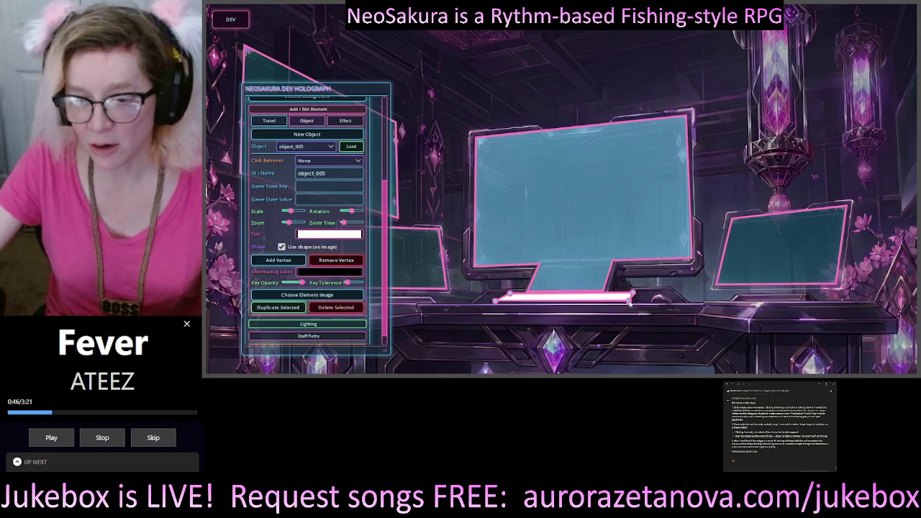
pyautogui.moveTo(630, 303); pyautogui.dragTo(631, 306)
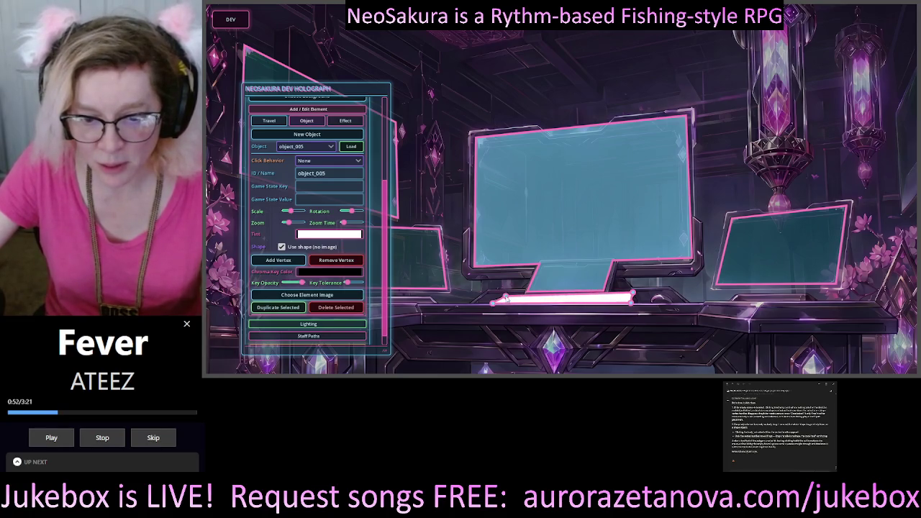
pyautogui.moveTo(496, 306)
pyautogui.mouseDown()
pyautogui.moveTo(506, 308)
pyautogui.moveTo(484, 305)
pyautogui.mouseUp()
pyautogui.moveTo(633, 307); pyautogui.dragTo(635, 293)
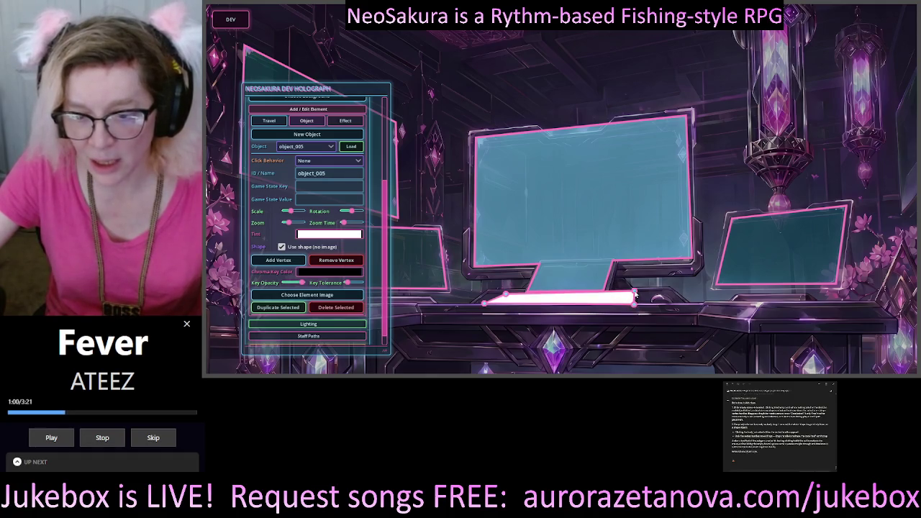
pyautogui.moveTo(508, 295); pyautogui.dragTo(507, 295)
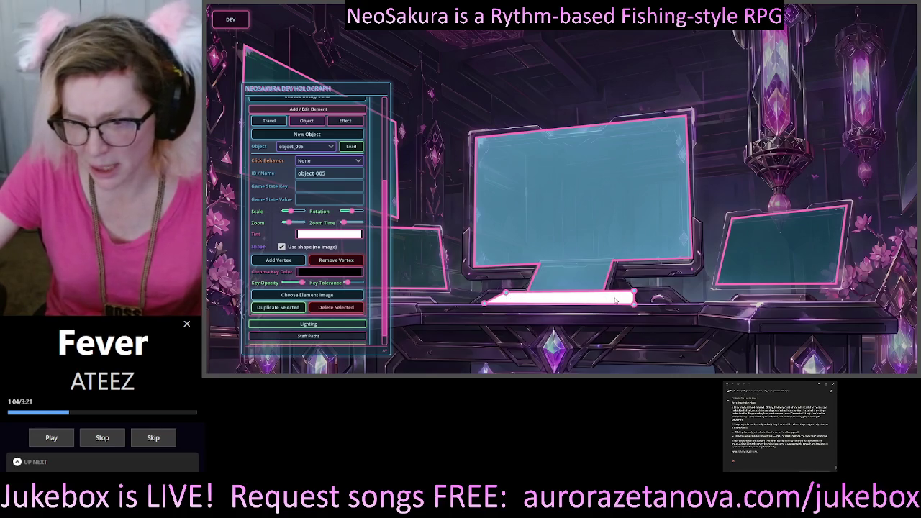
# - Tint the keyboard bar translucent green, 00ff1f with alpha 42
pyautogui.click(306, 235)
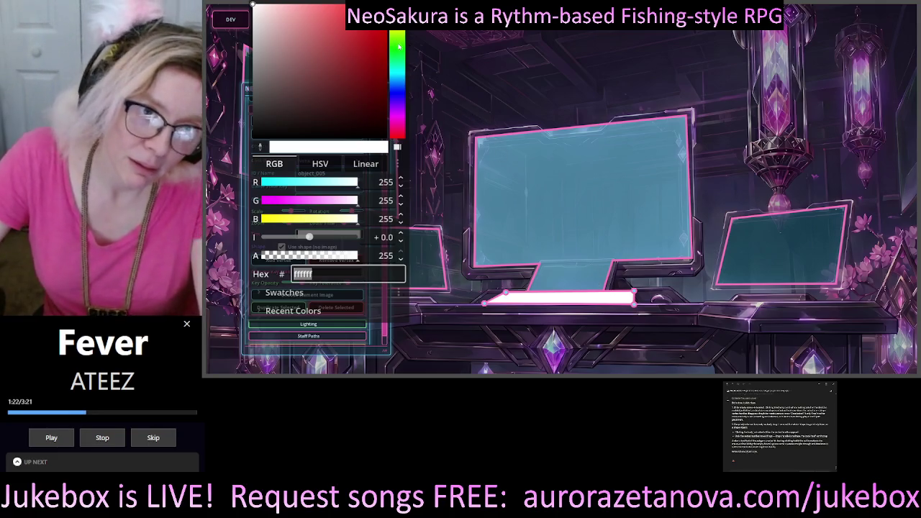
pyautogui.moveTo(401, 49); pyautogui.dragTo(401, 54)
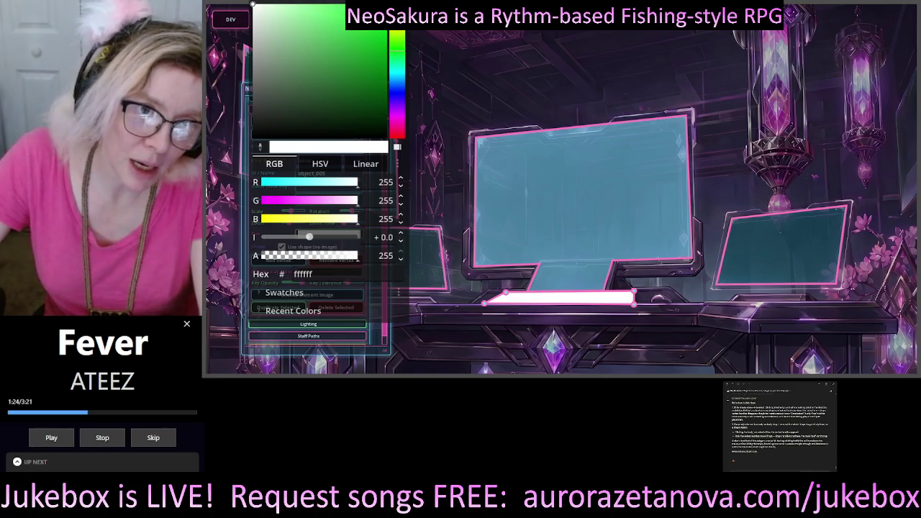
pyautogui.moveTo(252, 4); pyautogui.dragTo(387, 4)
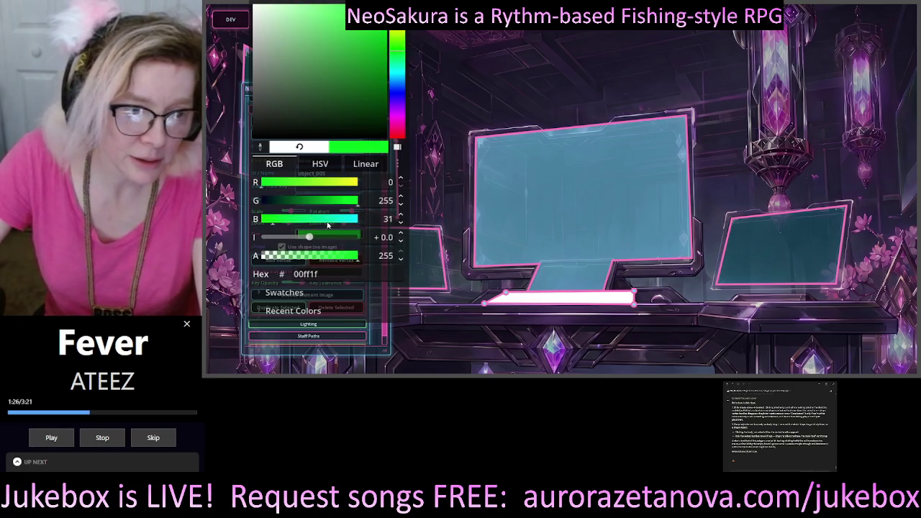
pyautogui.click(279, 257)
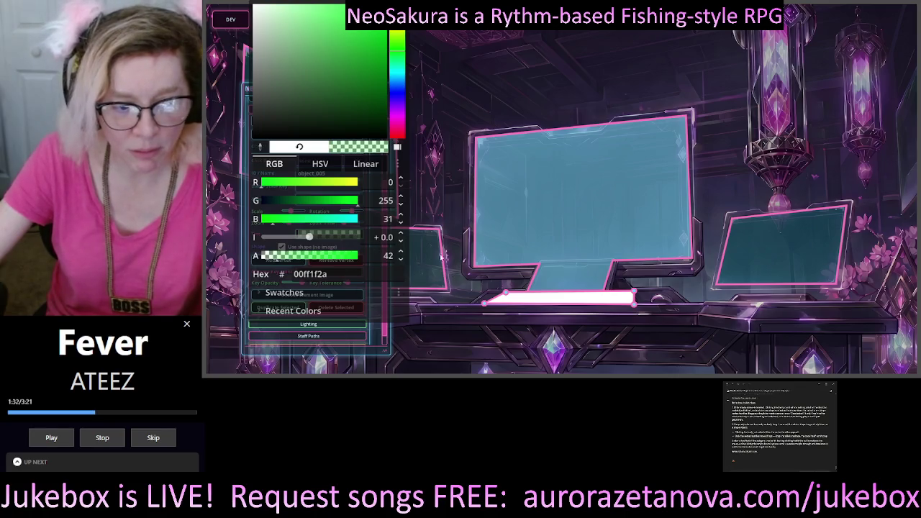
pyautogui.click(434, 103)
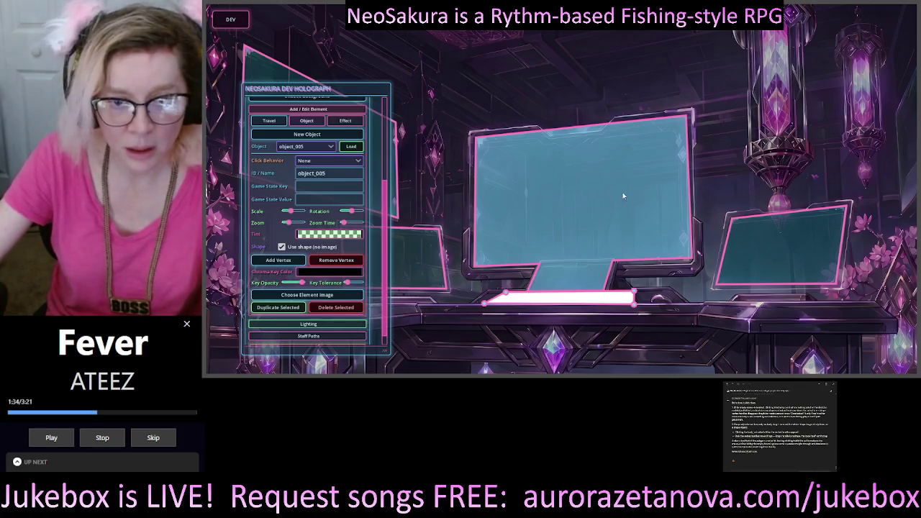
# - Tint the centre monitor shape object_001 translucent cyan, 17ffff with alpha 39
pyautogui.click(562, 174)
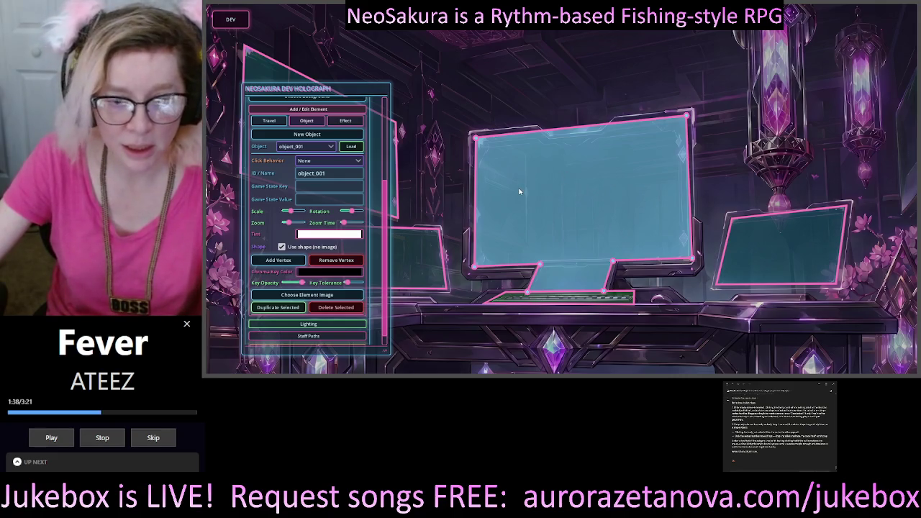
pyautogui.click(321, 235)
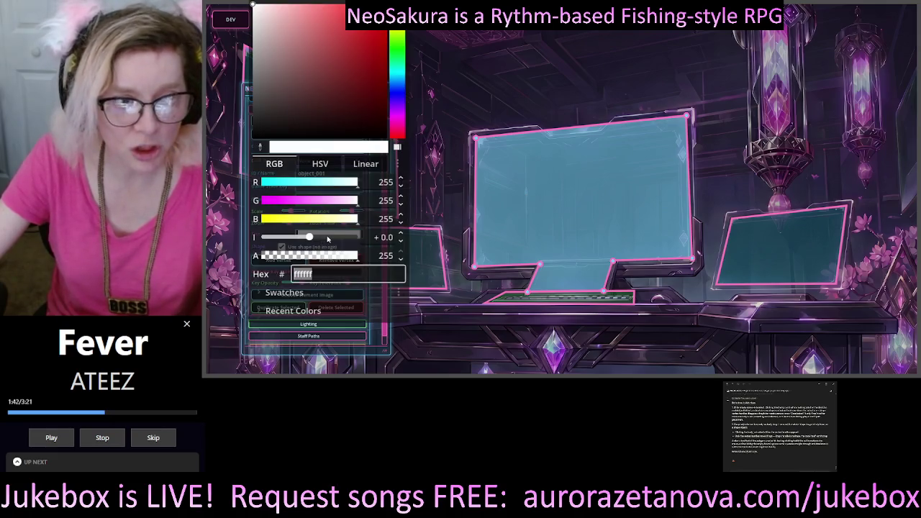
pyautogui.moveTo(397, 70)
pyautogui.mouseDown()
pyautogui.moveTo(397, 108)
pyautogui.moveTo(397, 41)
pyautogui.moveTo(393, 140)
pyautogui.moveTo(397, 77)
pyautogui.mouseUp()
pyautogui.click(296, 183)
pyautogui.moveTo(296, 183); pyautogui.dragTo(270, 183)
pyautogui.click(277, 258)
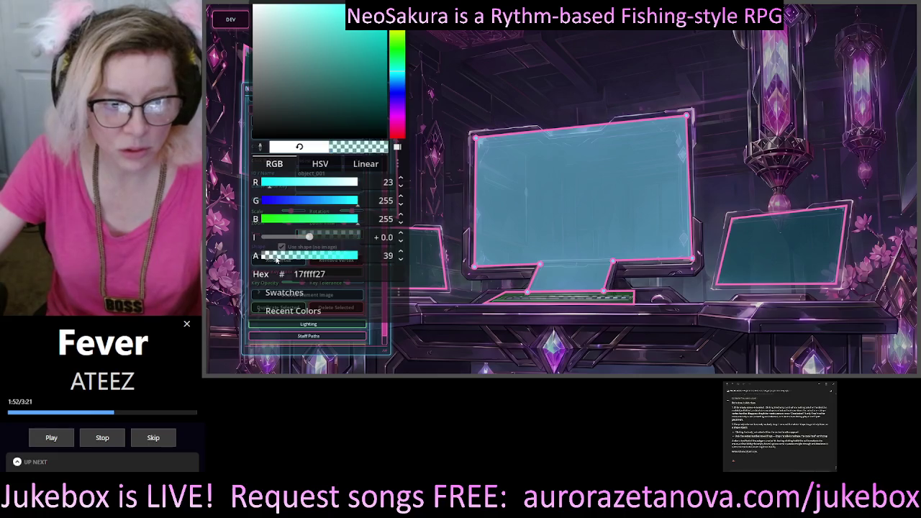
pyautogui.click(452, 270)
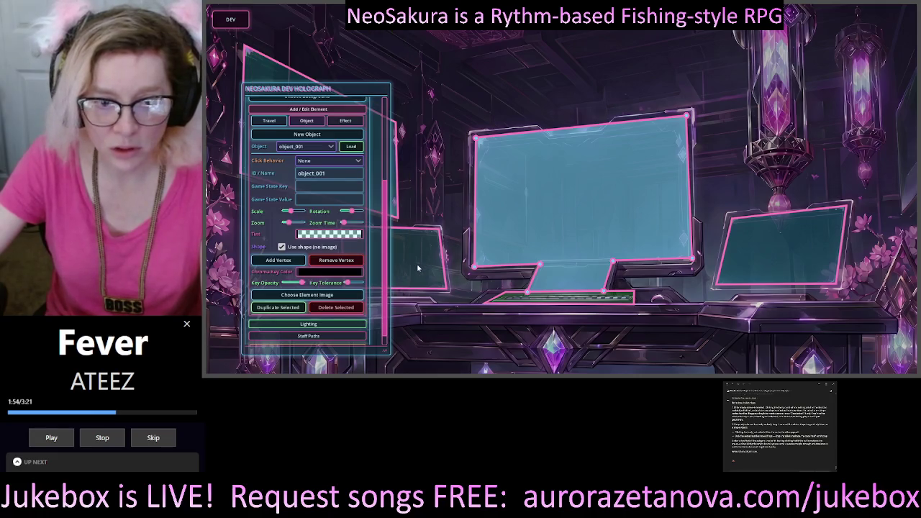
pyautogui.click(417, 263)
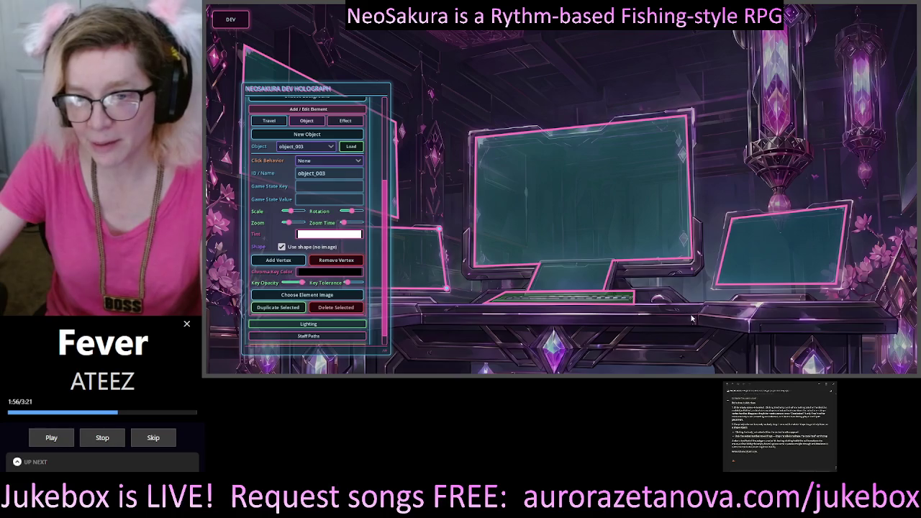
# - Move the Dev Holograph panel up from the bottom-left so it is fully visible
pyautogui.moveTo(379, 93)
pyautogui.mouseDown()
pyautogui.moveTo(379, 283)
pyautogui.moveTo(287, 301)
pyautogui.mouseUp()
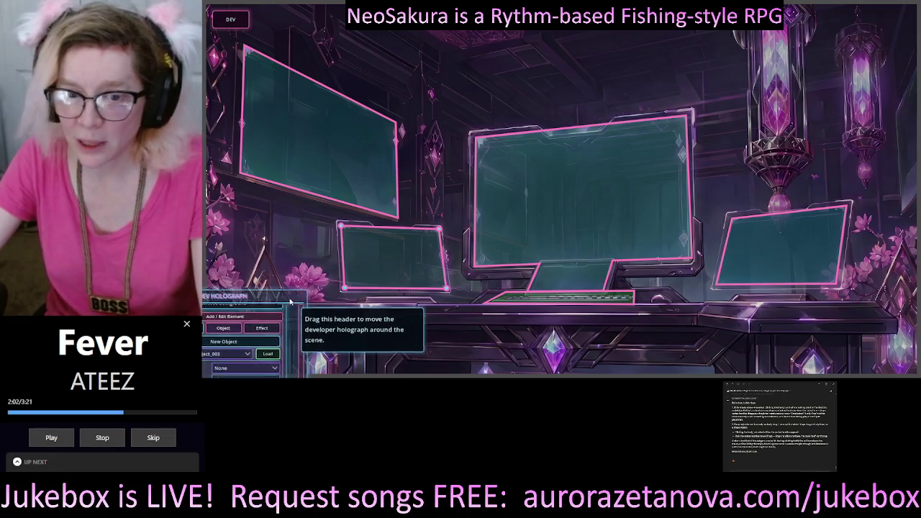
pyautogui.moveTo(287, 301)
pyautogui.mouseDown()
pyautogui.moveTo(430, 358)
pyautogui.moveTo(735, 358)
pyautogui.moveTo(449, 281)
pyautogui.moveTo(610, 35)
pyautogui.moveTo(360, 56)
pyautogui.moveTo(419, 56)
pyautogui.mouseUp()
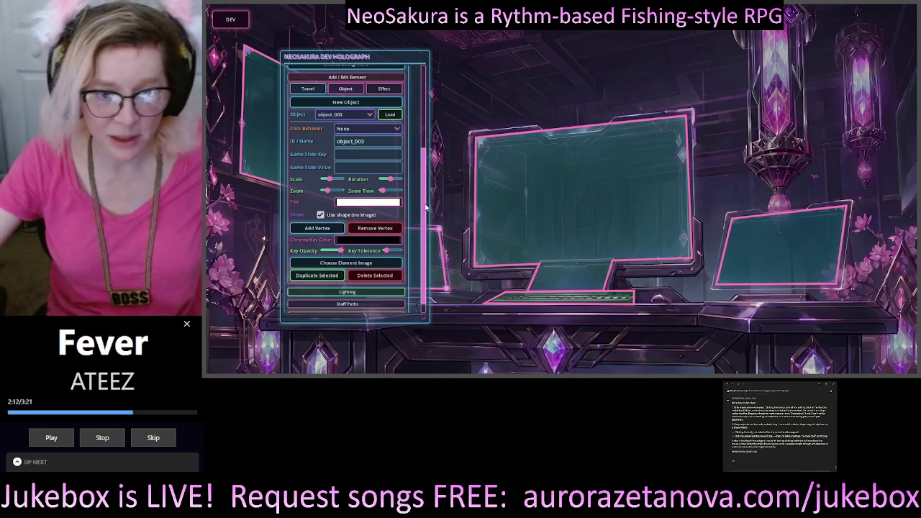
pyautogui.scroll(-1, 421, 244)
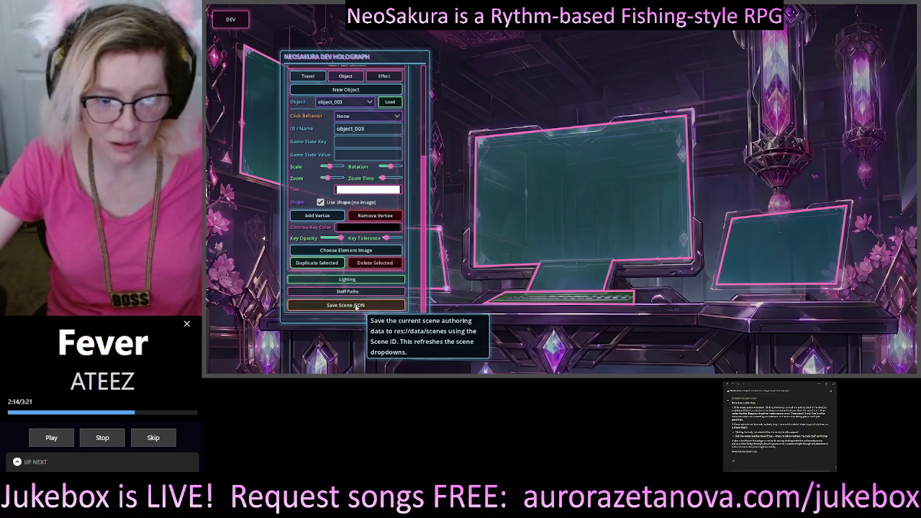
pyautogui.scroll(5, 331, 114)
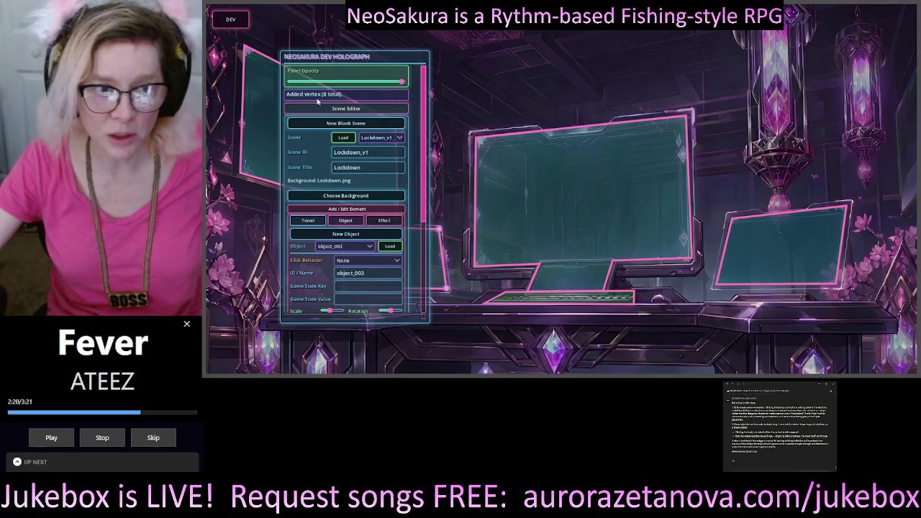
pyautogui.moveTo(423, 106)
pyautogui.mouseDown()
pyautogui.moveTo(416, 209)
pyautogui.moveTo(403, 245)
pyautogui.mouseUp()
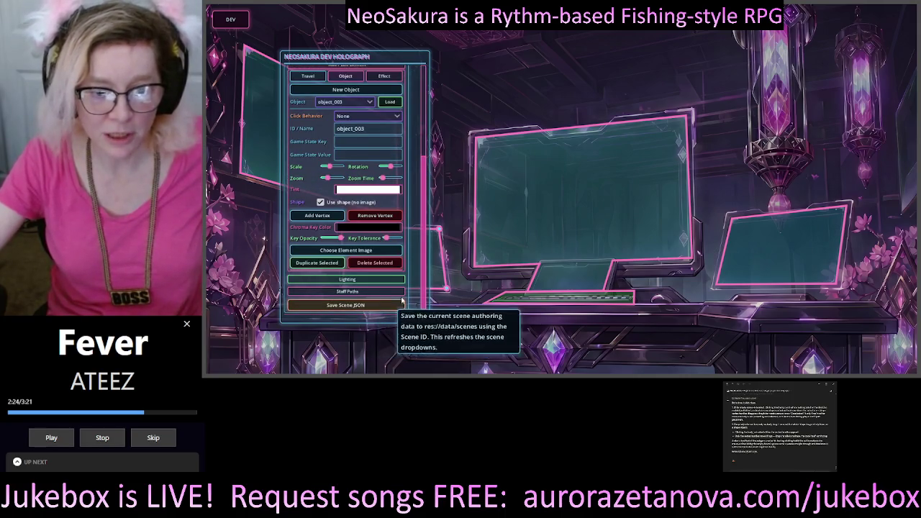
pyautogui.moveTo(419, 289); pyautogui.dragTo(425, 135)
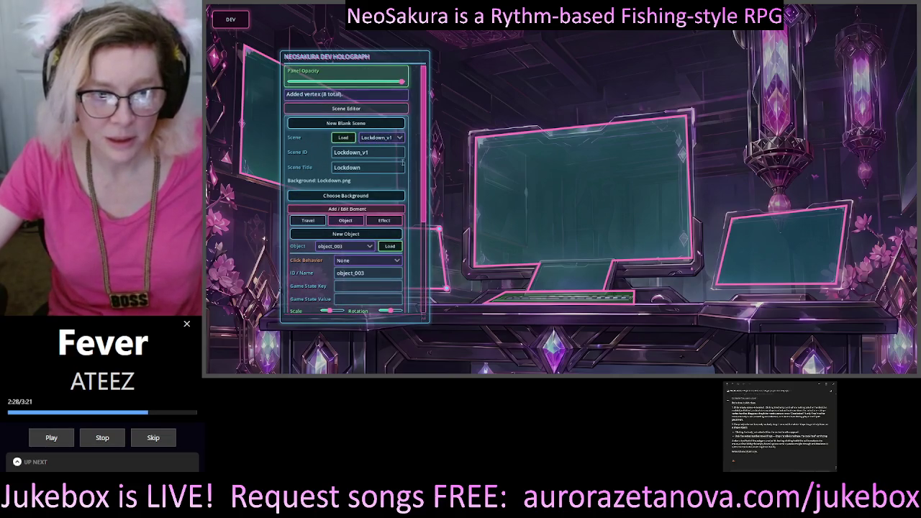
pyautogui.click(383, 170)
pyautogui.click(389, 153)
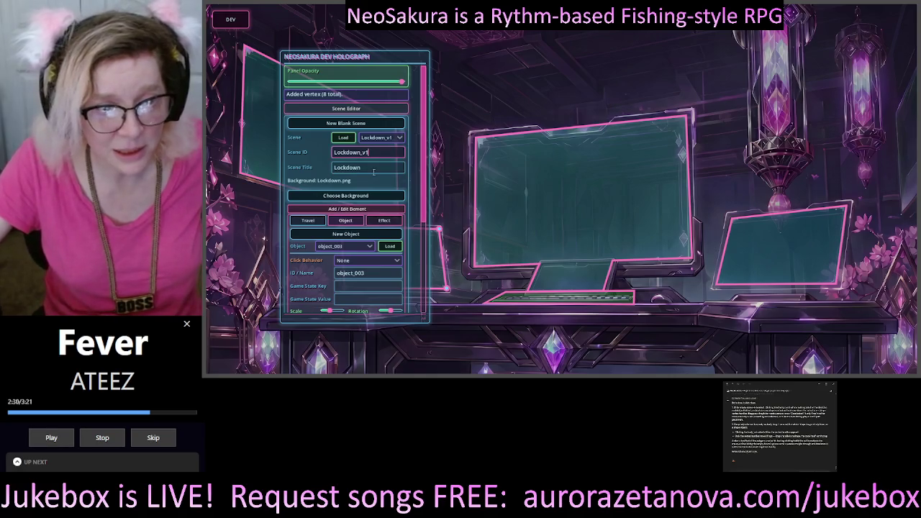
pyautogui.moveTo(424, 148)
pyautogui.mouseDown()
pyautogui.moveTo(424, 216)
pyautogui.moveTo(425, 179)
pyautogui.mouseUp()
pyautogui.scroll(-3, 424, 179)
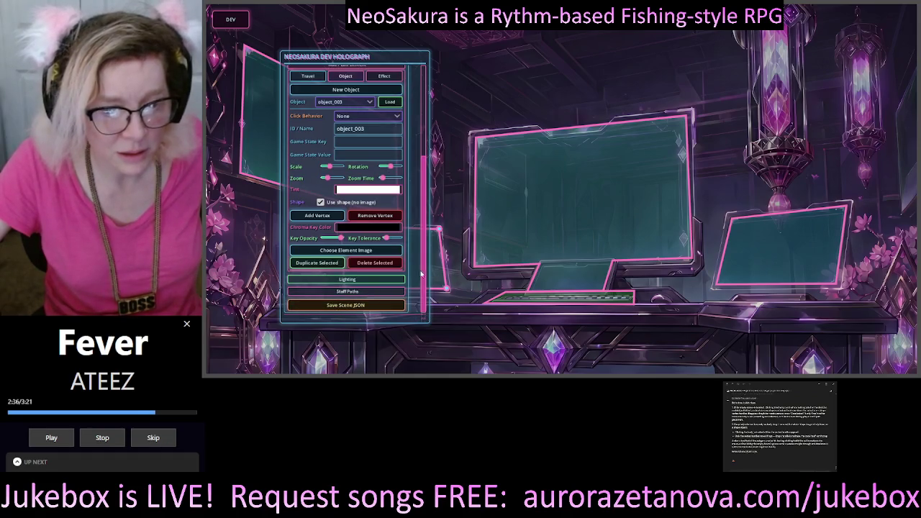
pyautogui.moveTo(422, 275); pyautogui.dragTo(427, 161)
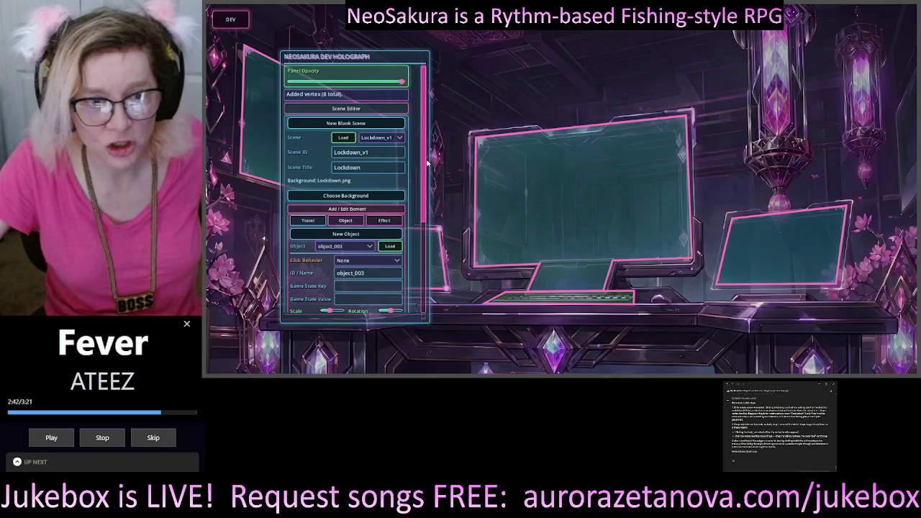
pyautogui.scroll(-1, 427, 186)
pyautogui.moveTo(426, 186); pyautogui.dragTo(424, 269)
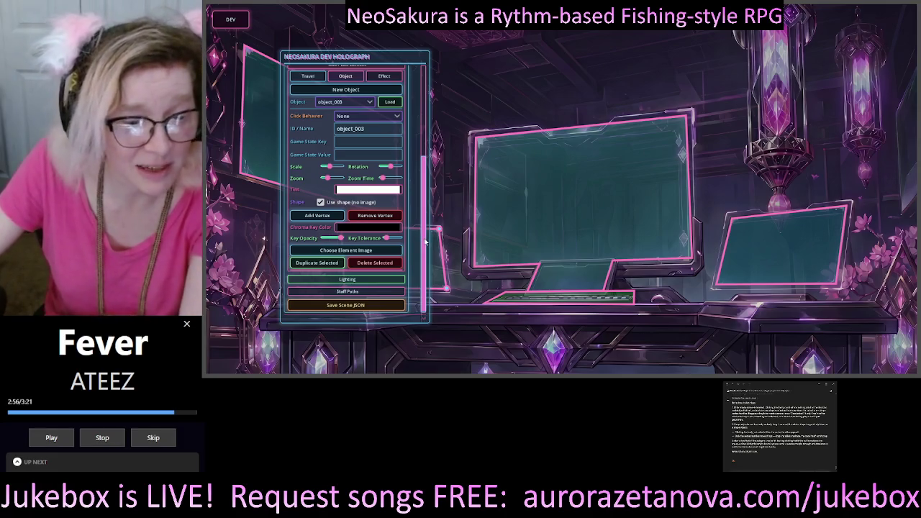
# - Save the Lockdown_v1 scene with its tinted shapes to the scene JSON
pyautogui.scroll(1, 425, 244)
pyautogui.scroll(-1, 425, 245)
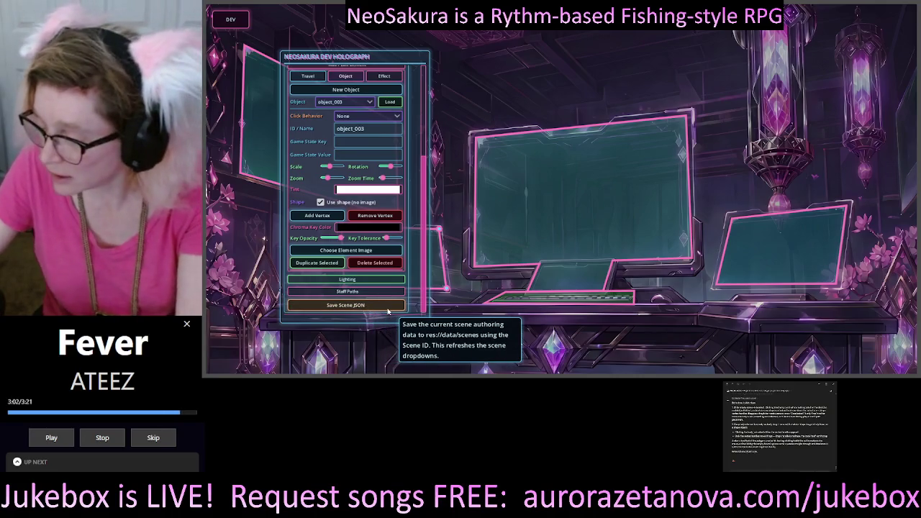
pyautogui.click(381, 303)
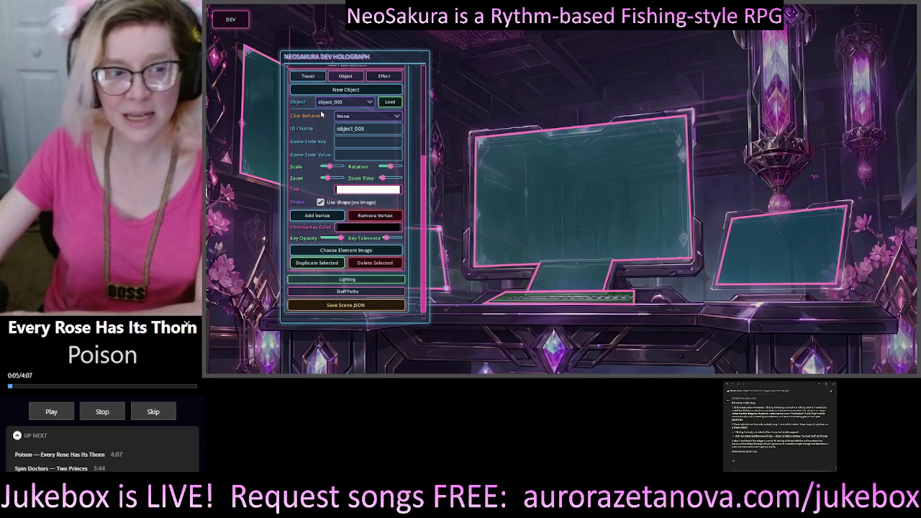
pyautogui.scroll(5, 322, 122)
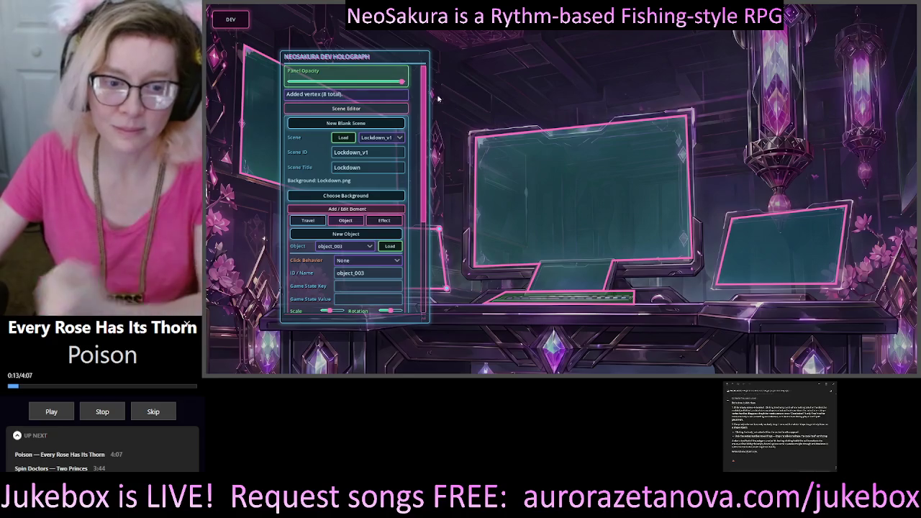
# - Move the Dev Holograph panel aside, then close it to hide the cyan shape overlays
pyautogui.scroll(-4, 425, 101)
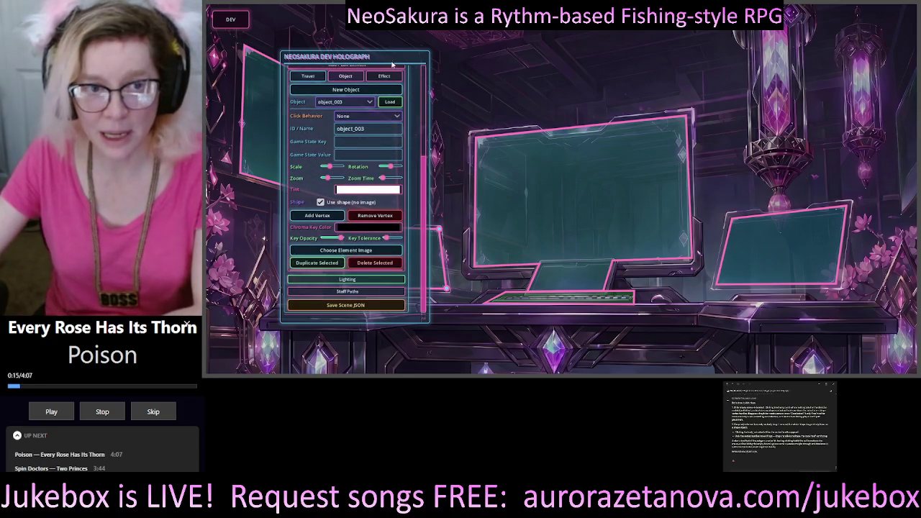
pyautogui.moveTo(393, 64)
pyautogui.mouseDown()
pyautogui.moveTo(366, 95)
pyautogui.moveTo(333, 81)
pyautogui.mouseUp()
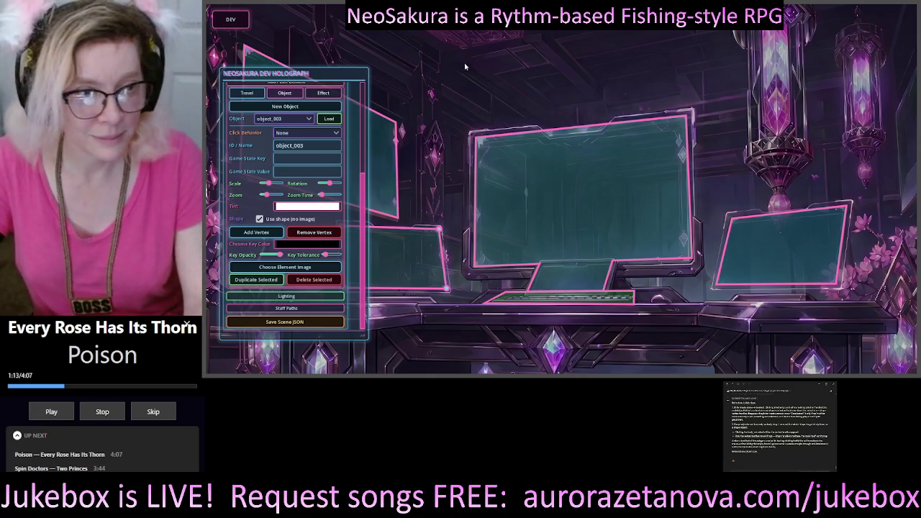
pyautogui.click(238, 19)
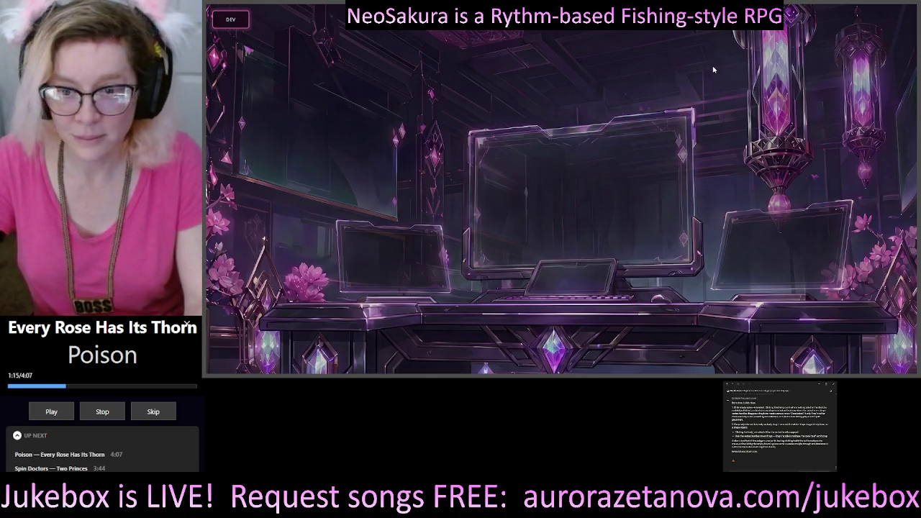
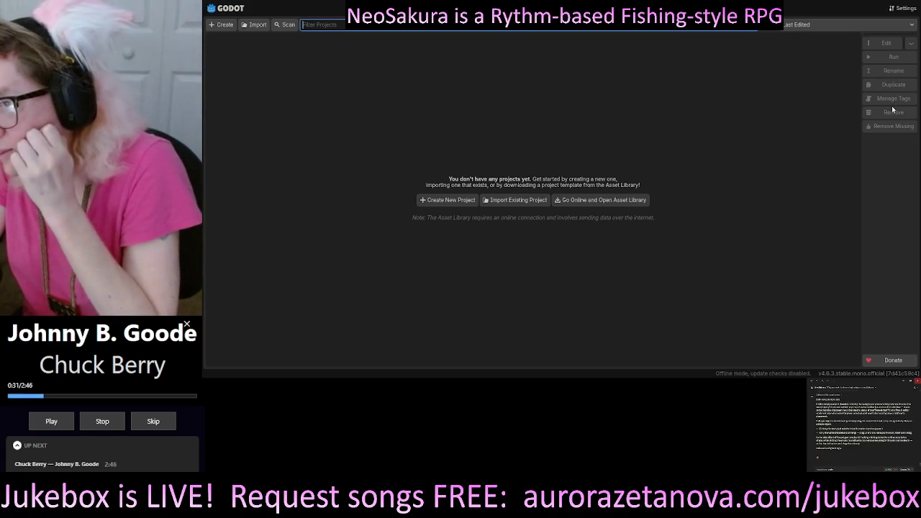
# - Open the downloaded concept art PNG, showing the dark-haired character portrait among cherry blossoms
pyautogui.click(916, 47)
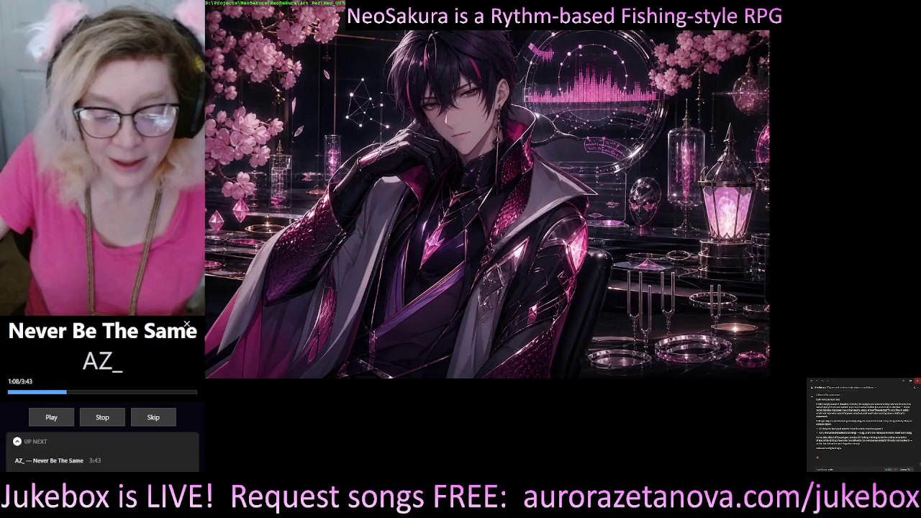
# - Maximize the viewer, browse two images ahead to the crystal palace art, and minimize Godot
pyautogui.press('super+Up')
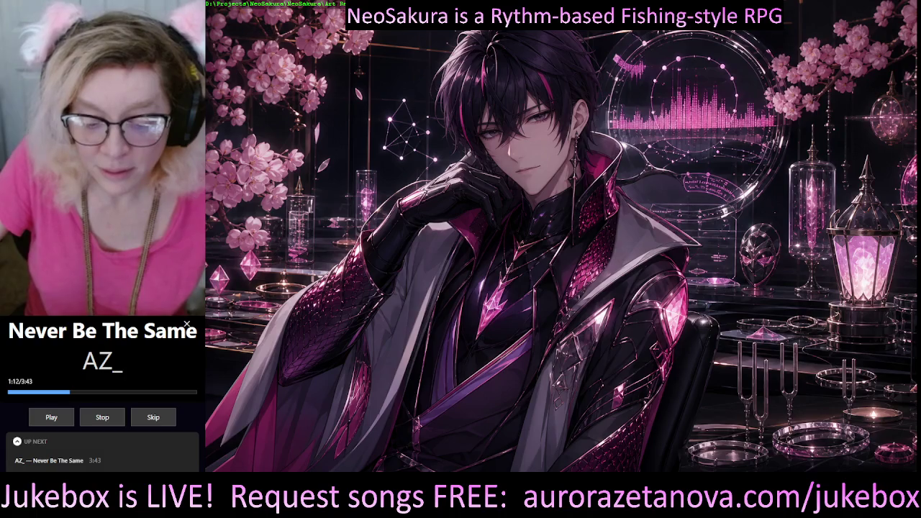
pyautogui.press('Right')
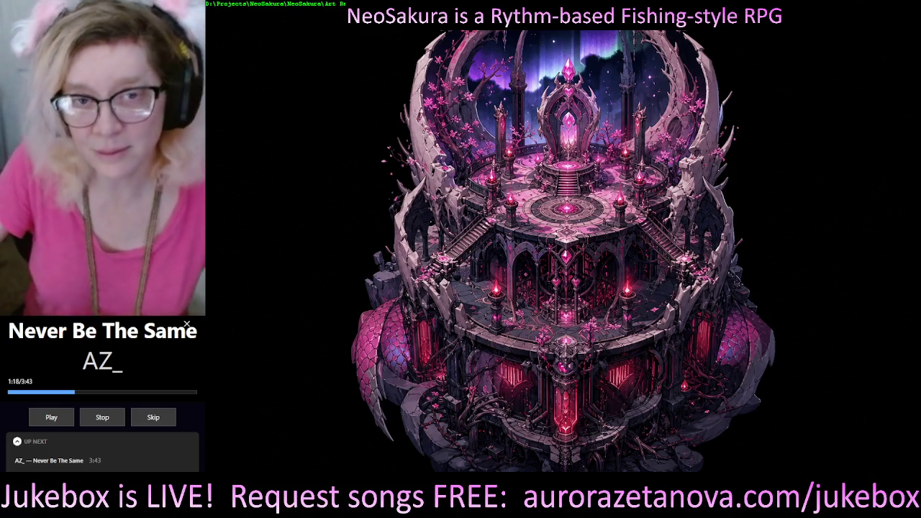
pyautogui.press('Right')
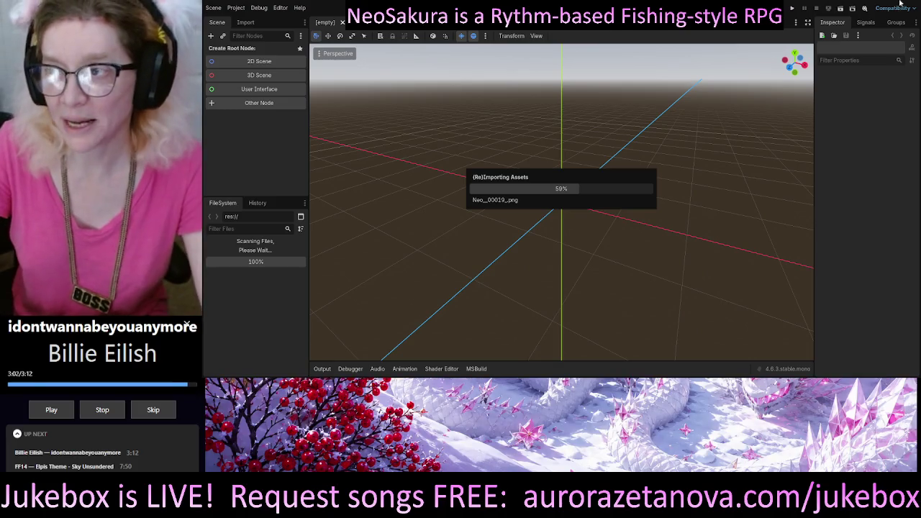
pyautogui.click(876, 3)
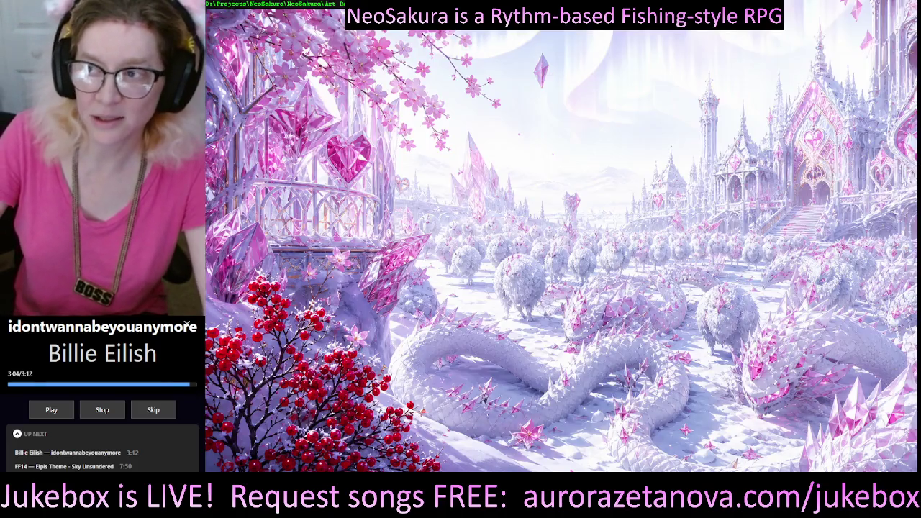